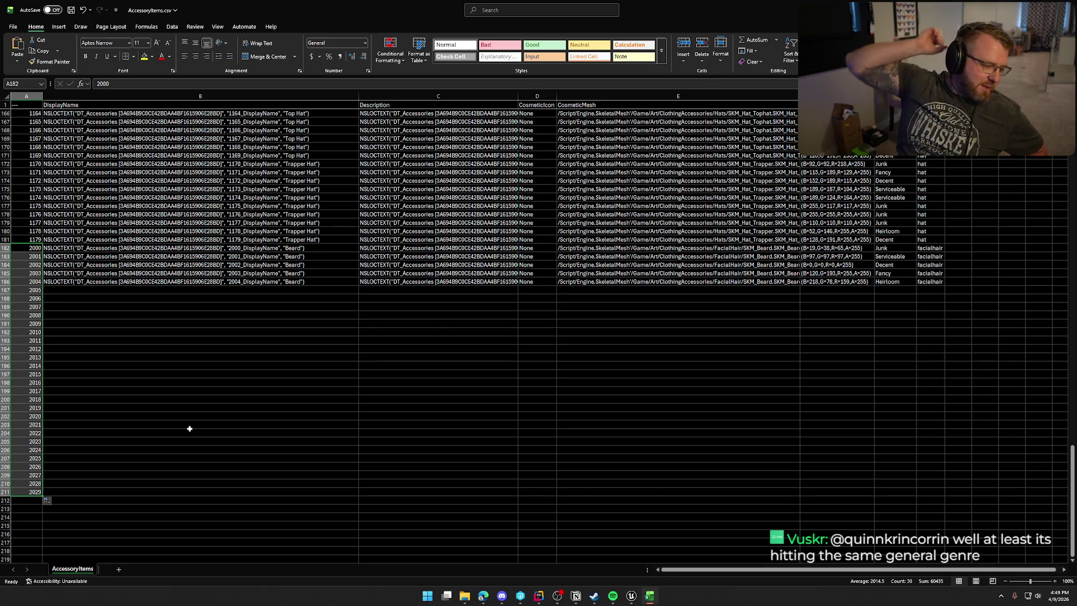
- Enter the display name 'Chinstrap Beard' for entry 2005
{"action": "left_click", "coordinate": [79, 291]}
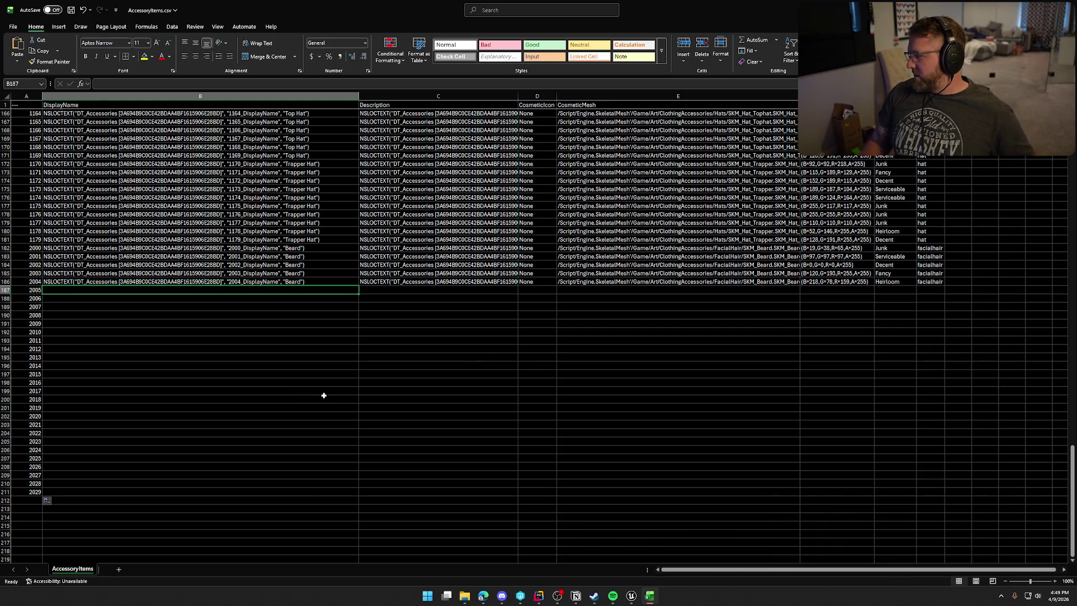
{"action": "type", "text": "Chin"}
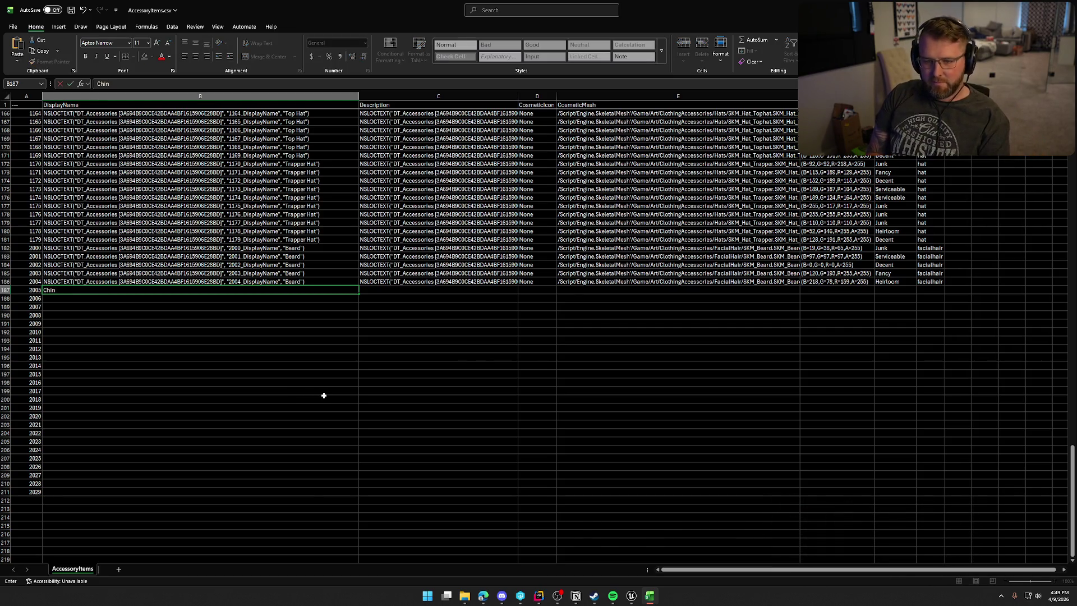
{"action": "type", "text": "stap Beard"}
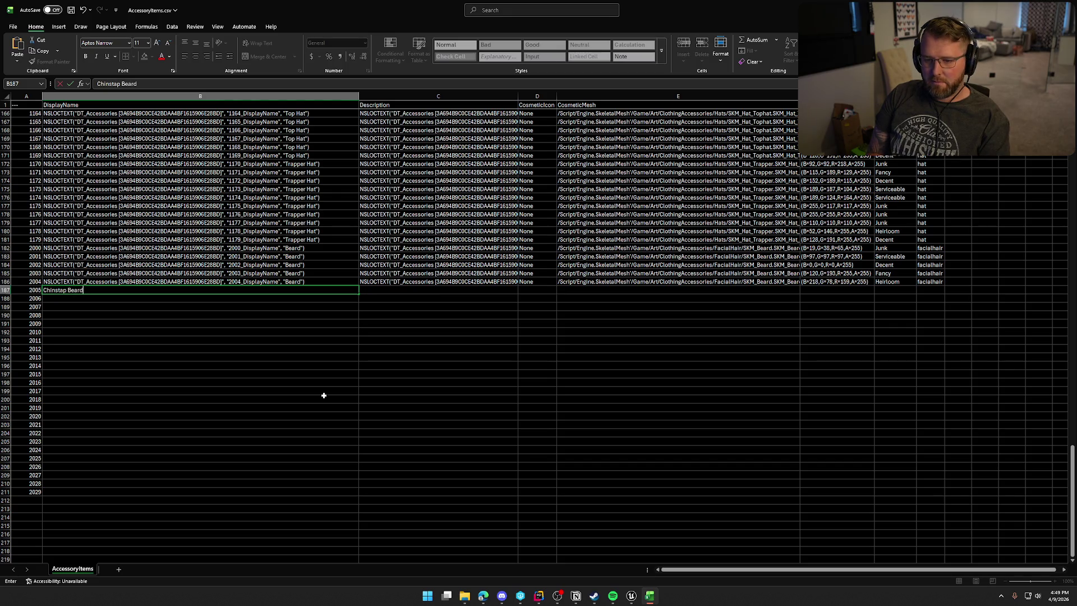
{"action": "key", "text": "Return"}
{"action": "key", "text": "Up"}
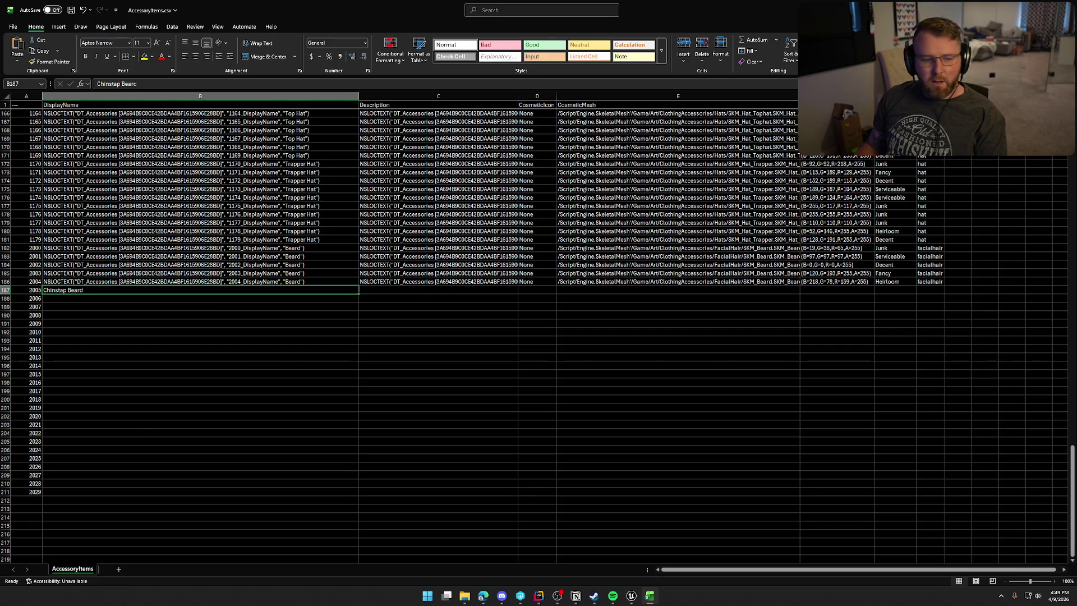
- Paste the SKM_Beard_ChinStrap skeletal mesh path into row 2005's CosmeticMesh cell
{"action": "key", "text": "alt+Tab"}
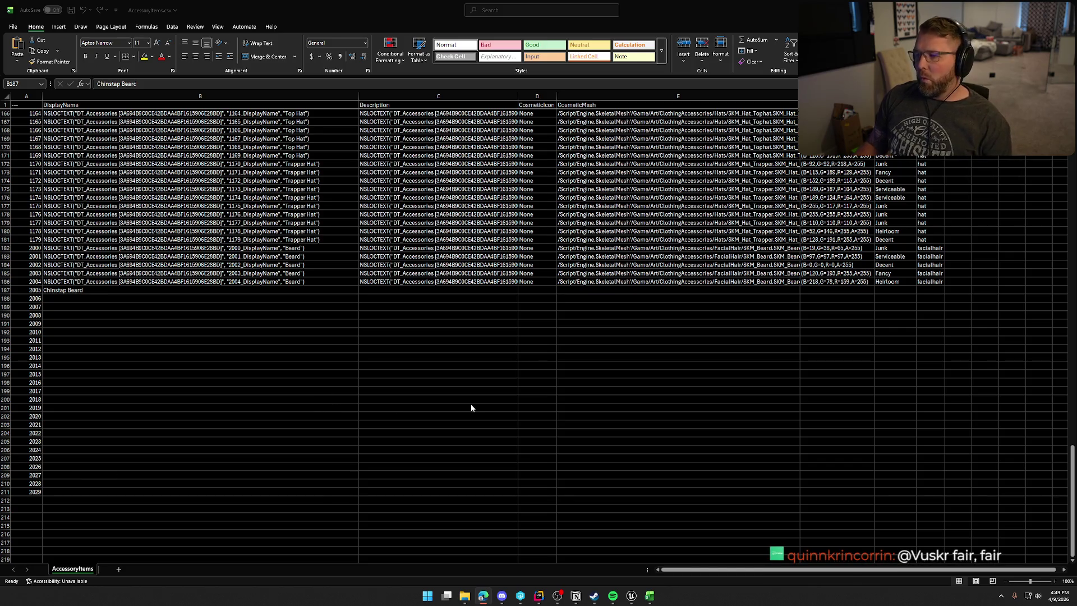
{"action": "key", "text": "alt+Tab"}
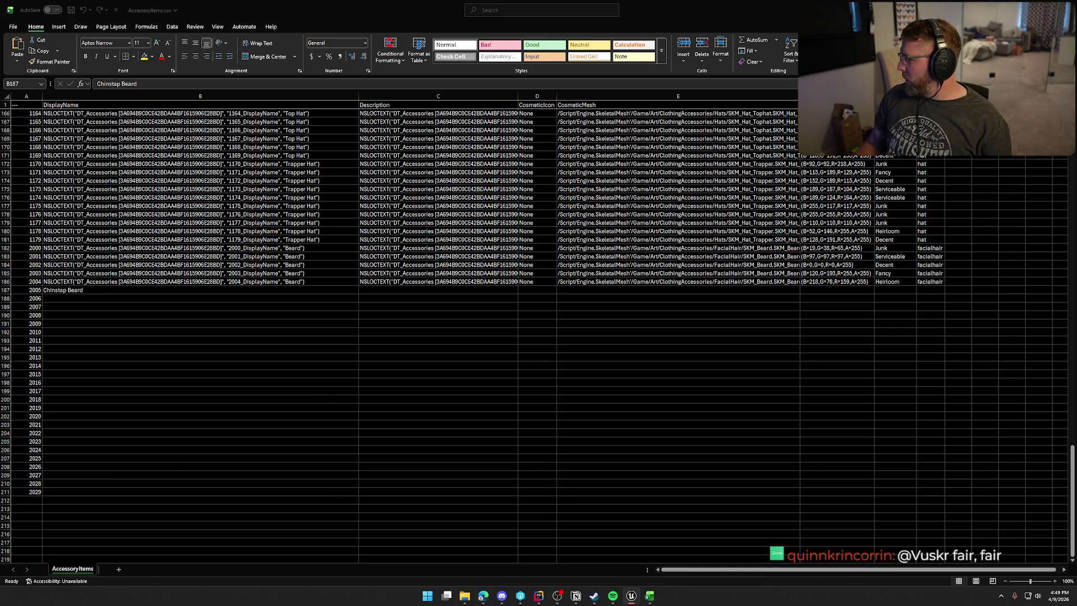
{"action": "key", "text": "alt+Tab"}
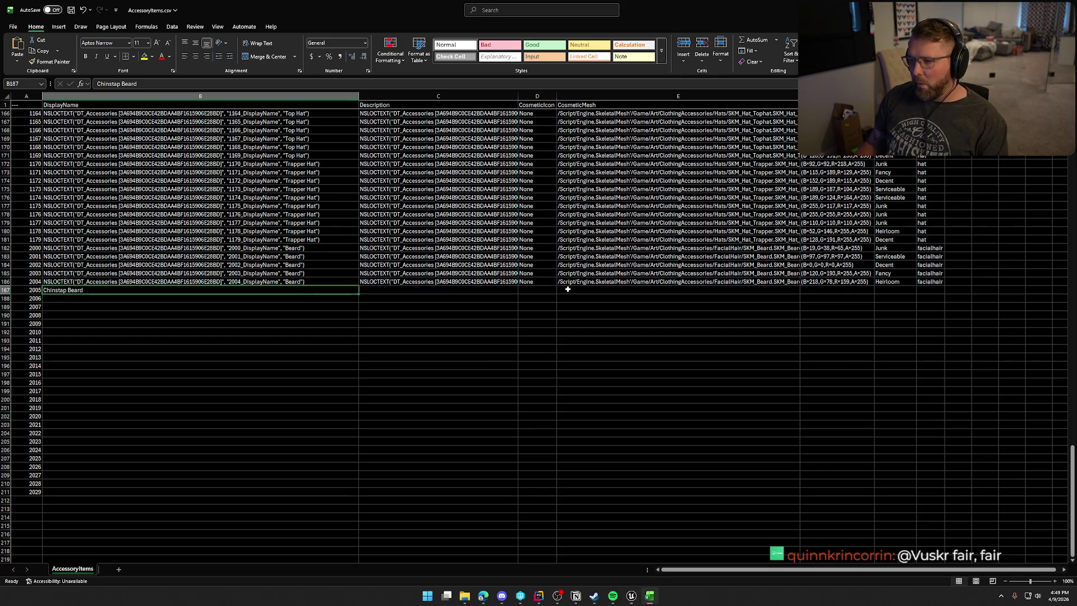
{"action": "left_click", "coordinate": [569, 290]}
{"action": "type", "text": "/Script/Engine.SkeletalMesh'/Game/Art/ClothingAccessories/FacialHair/SKM_Beard_ChinStrap.SKM_Beard_ChinStrap'"}
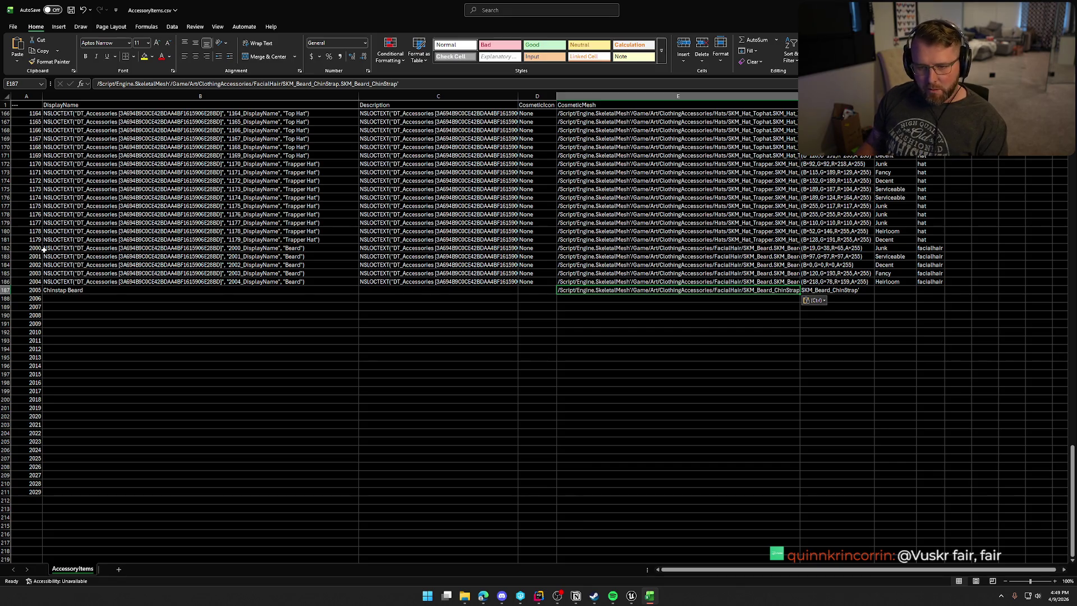
{"action": "left_click", "coordinate": [15, 248]}
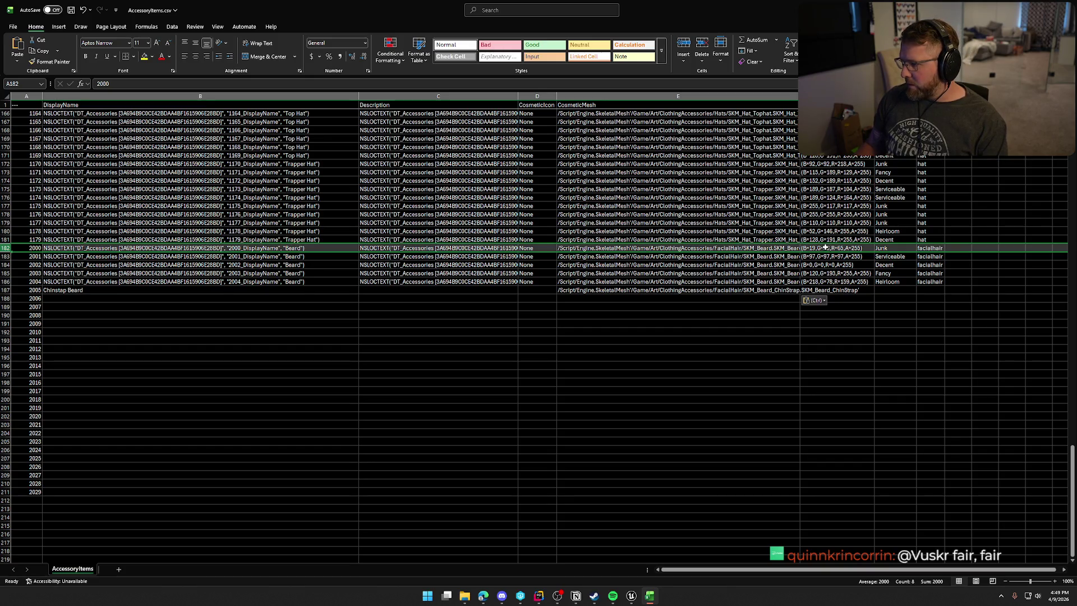
- Copy rows 2000–2004's colour, rarity and facialhair values into five blocks covering rows 2005–2029
{"action": "left_click_drag", "start_coordinate": [825, 247], "coordinate": [928, 282]}
{"action": "key", "text": "ctrl+c"}
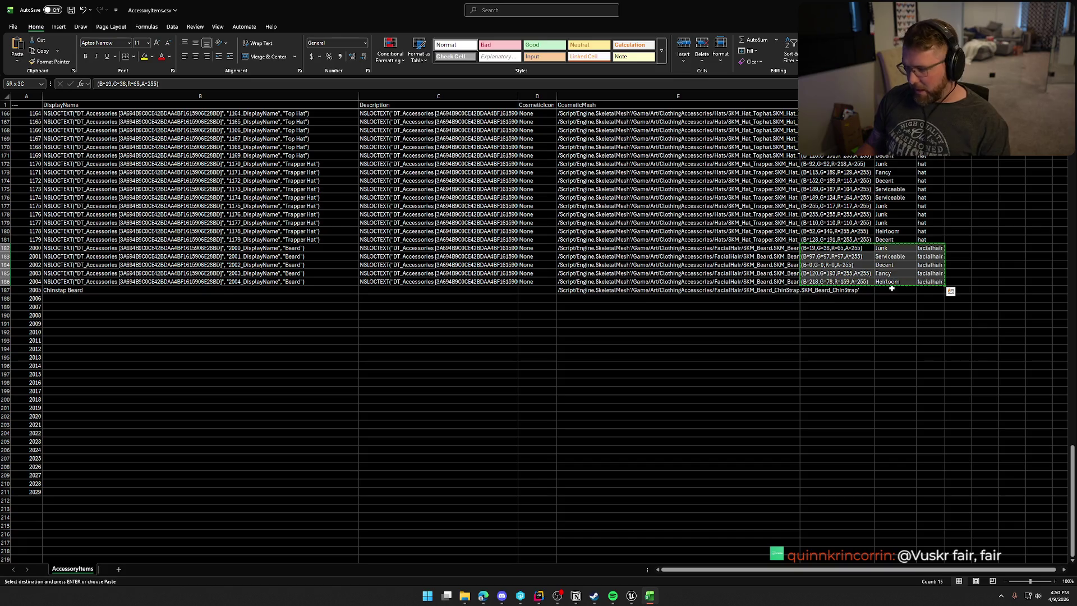
{"action": "left_click", "coordinate": [831, 290]}
{"action": "key", "text": "ctrl+v"}
{"action": "left_click", "coordinate": [825, 332]}
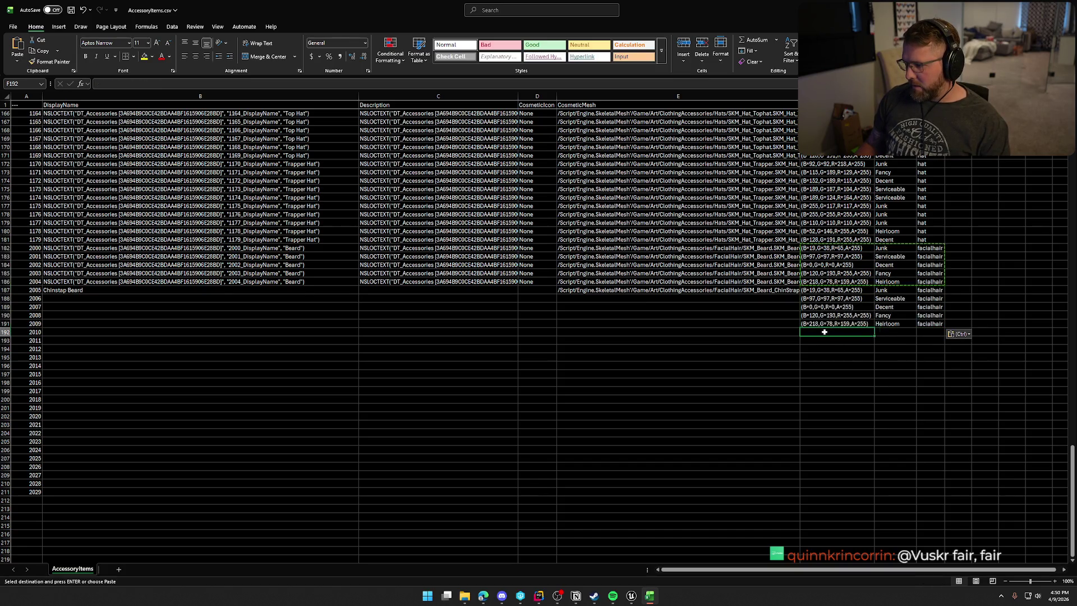
{"action": "key", "text": "ctrl+v"}
{"action": "left_click", "coordinate": [816, 375]}
{"action": "key", "text": "ctrl+v"}
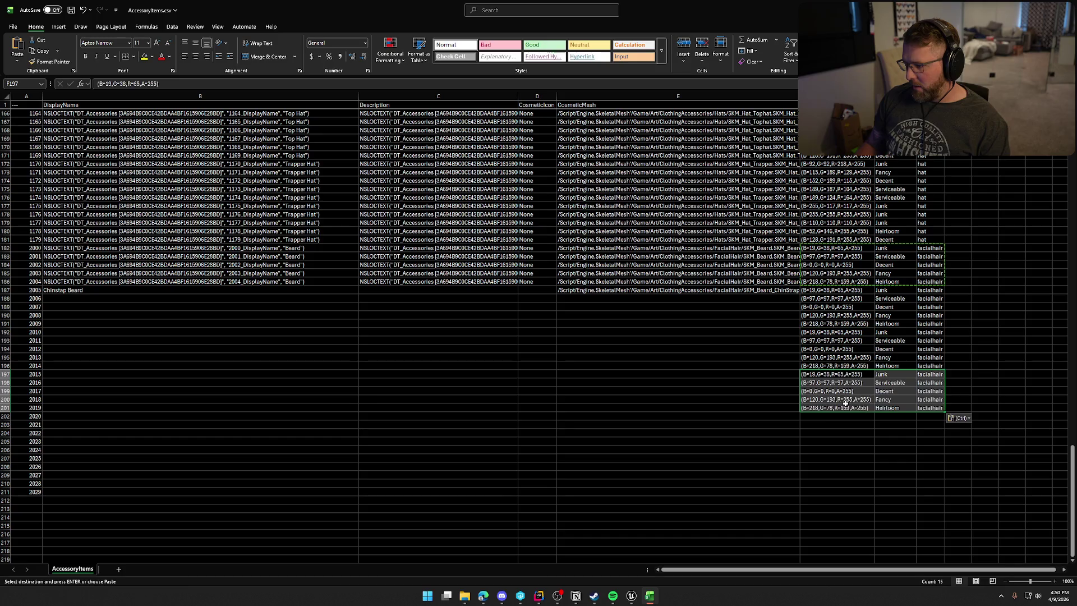
{"action": "left_click", "coordinate": [823, 414]}
{"action": "key", "text": "ctrl+v"}
{"action": "left_click", "coordinate": [819, 465]}
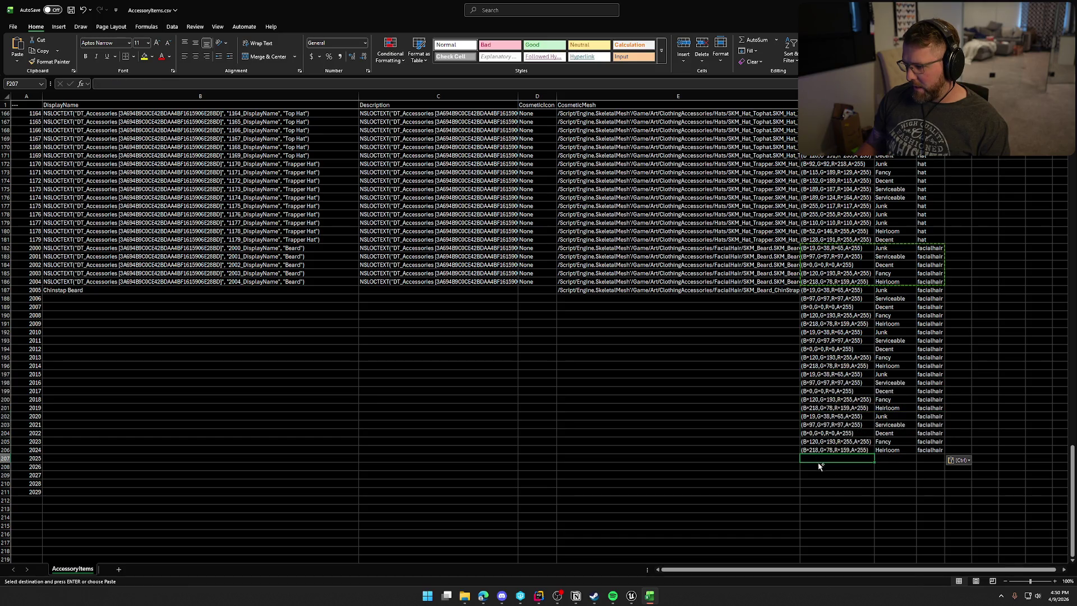
{"action": "key", "text": "ctrl+v"}
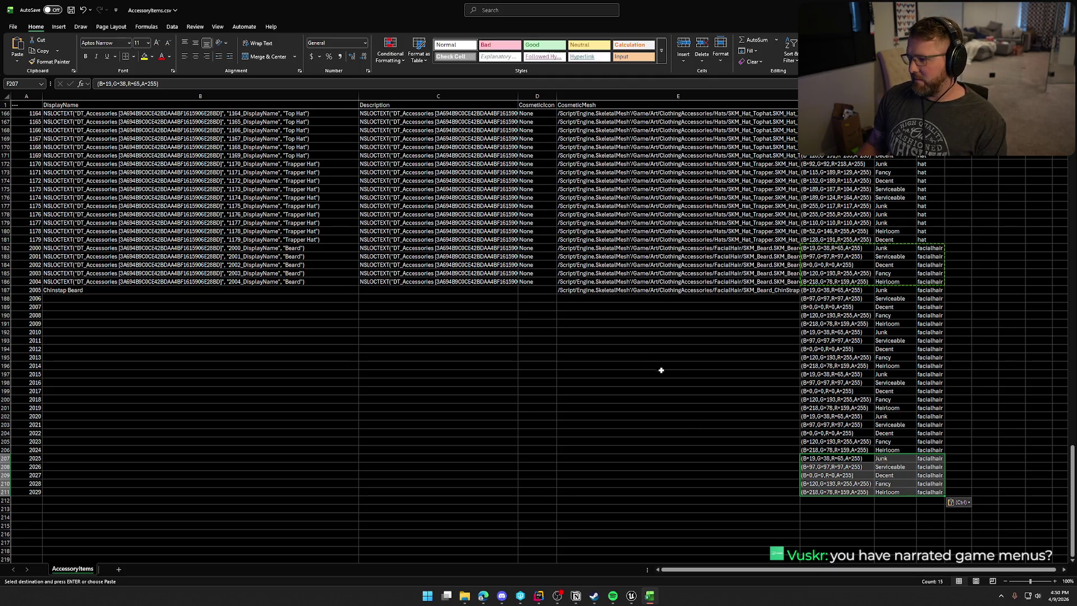
{"action": "left_click", "coordinate": [696, 299]}
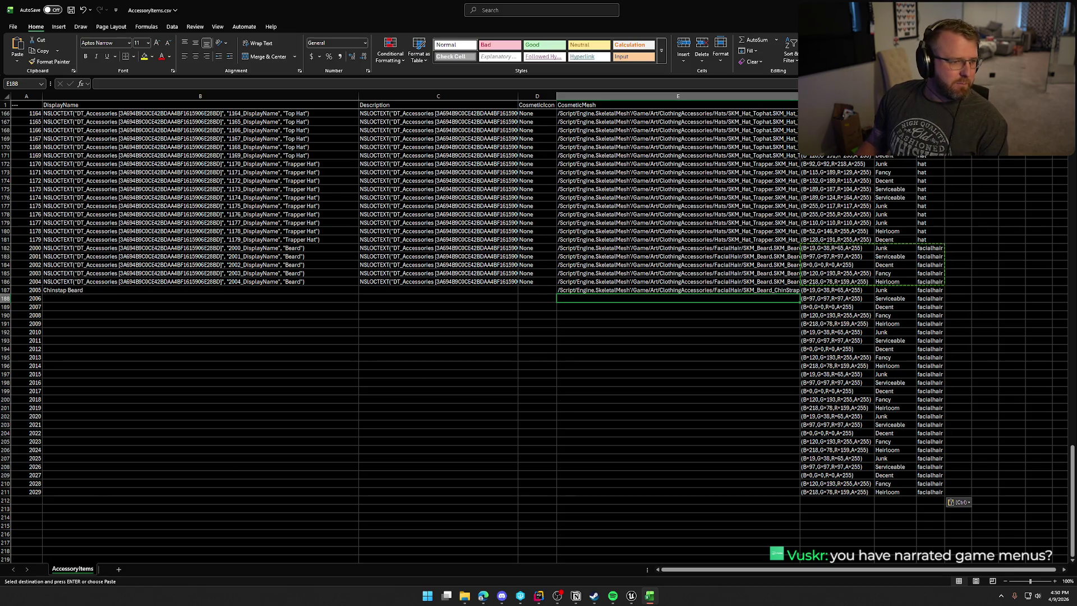
- Paste the description 'A sharp chin strap beard that frames the jaw' into row 2005
{"action": "key", "text": "alt+Tab"}
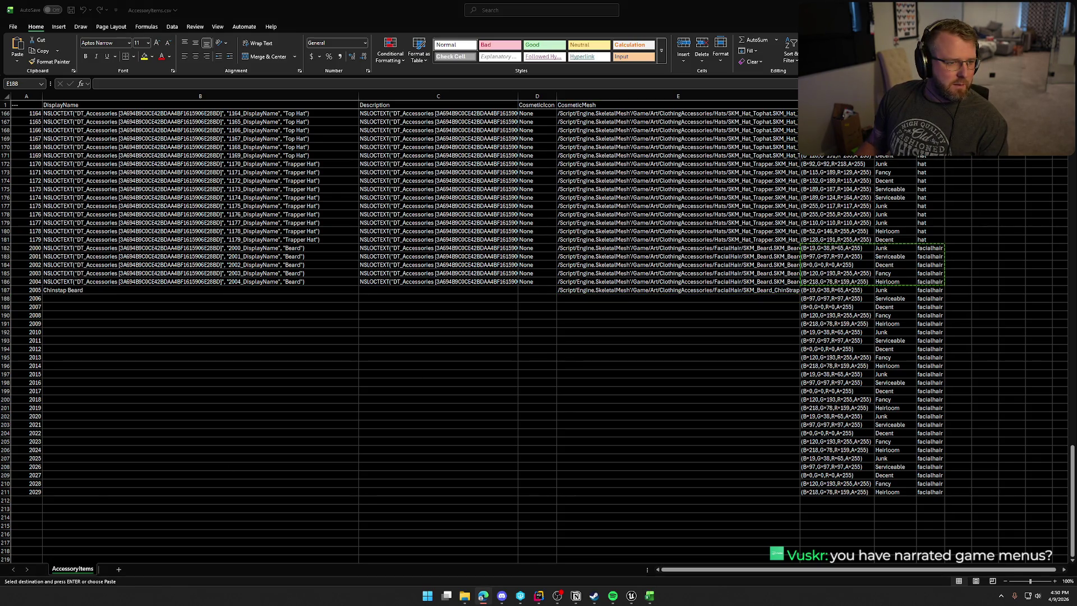
{"action": "key", "text": "Escape"}
{"action": "key", "text": "alt+Tab"}
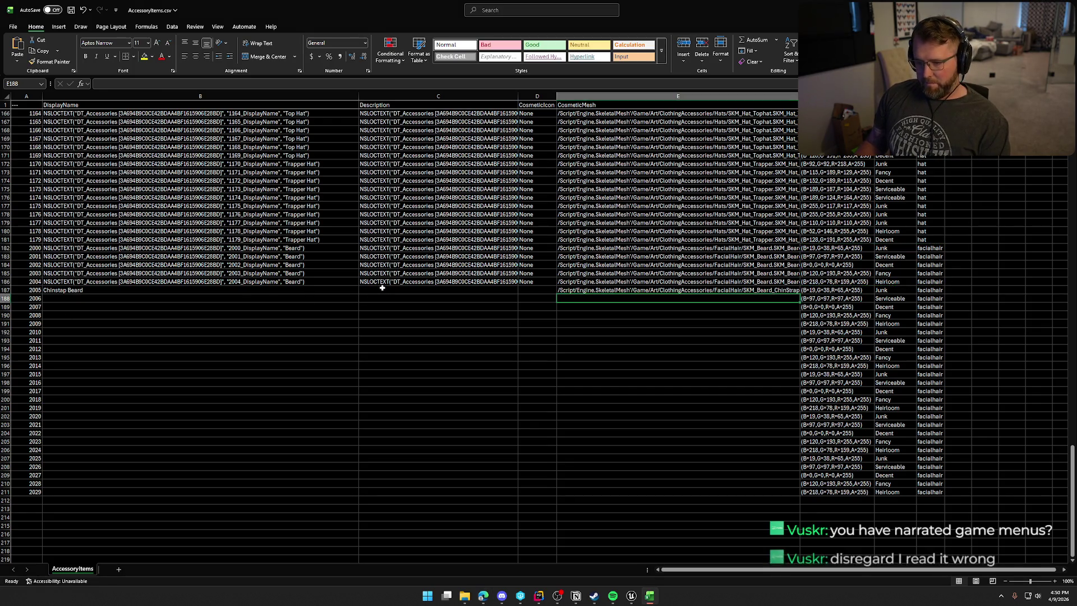
{"action": "left_click", "coordinate": [380, 290]}
{"action": "key", "text": "ctrl+v"}
- Fill the CosmeticIcon value None down from row 2004 through row 2029
{"action": "left_click", "coordinate": [533, 281]}
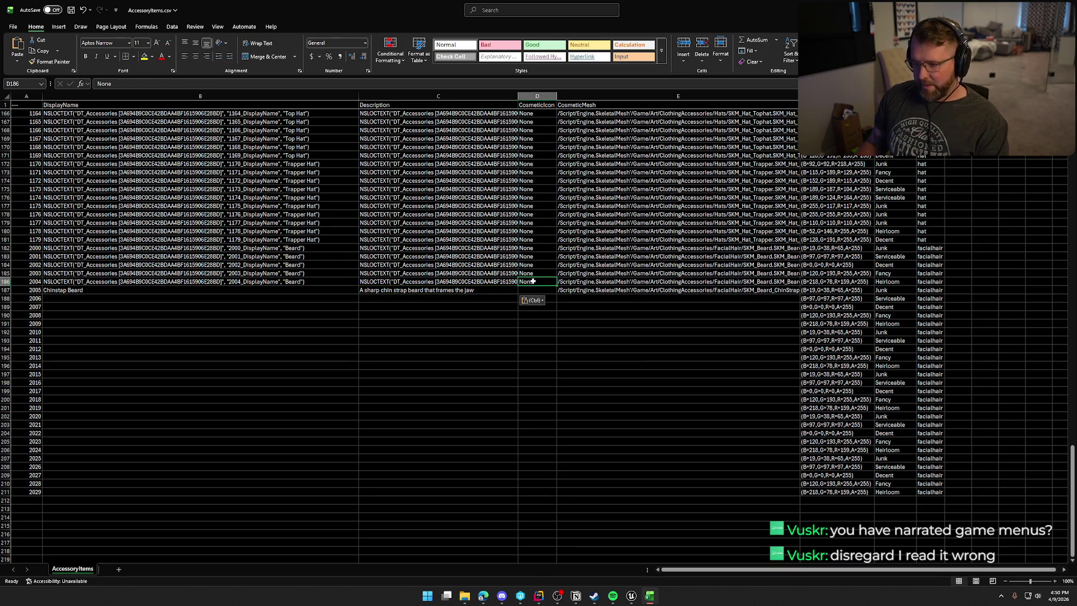
{"action": "mouse_move", "coordinate": [556, 287]}
{"action": "left_mouse_down"}
{"action": "mouse_move", "coordinate": [564, 484]}
{"action": "mouse_move", "coordinate": [553, 489]}
{"action": "mouse_move", "coordinate": [562, 496]}
{"action": "left_mouse_up"}
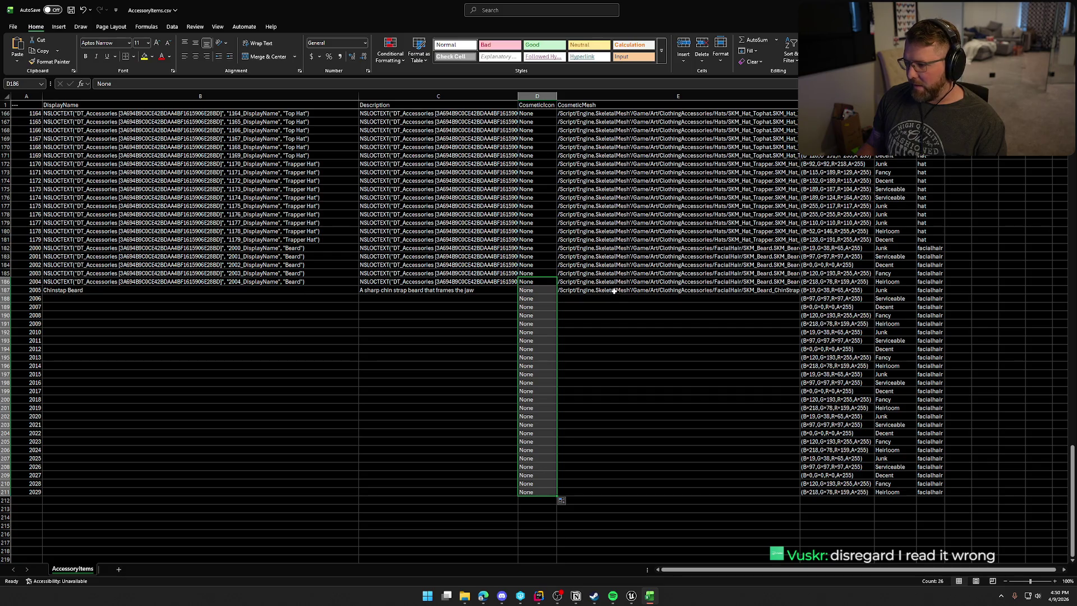
{"action": "left_click", "coordinate": [58, 292]}
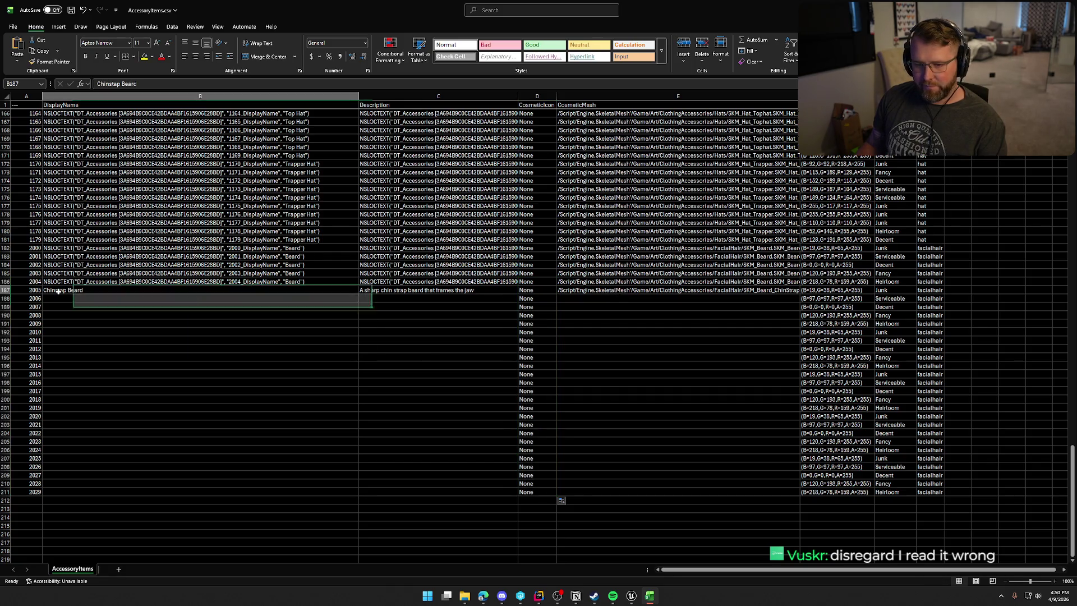
- Copy row 2005's Chinstrap Beard data down to rows 2006–2009, then start typing 'Soul Patch' for row 2010
{"action": "left_click", "coordinate": [600, 290], "text": "shift"}
{"action": "left_click_drag", "start_coordinate": [799, 294], "coordinate": [789, 328]}
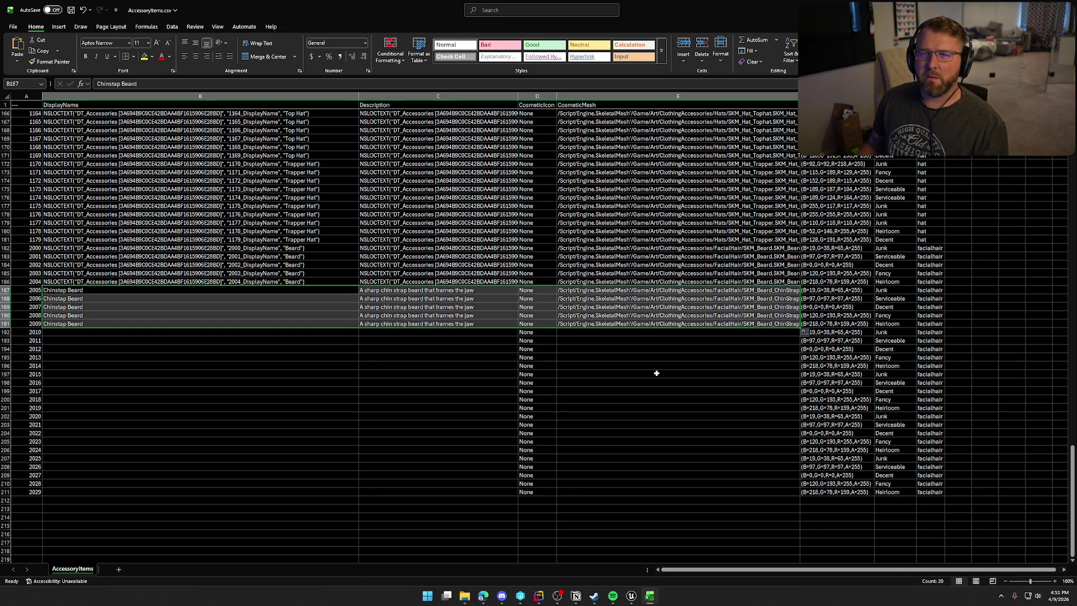
{"action": "left_click", "coordinate": [61, 331]}
{"action": "scroll", "coordinate": [249, 398], "scroll_direction": "down", "scroll_amount": 2}
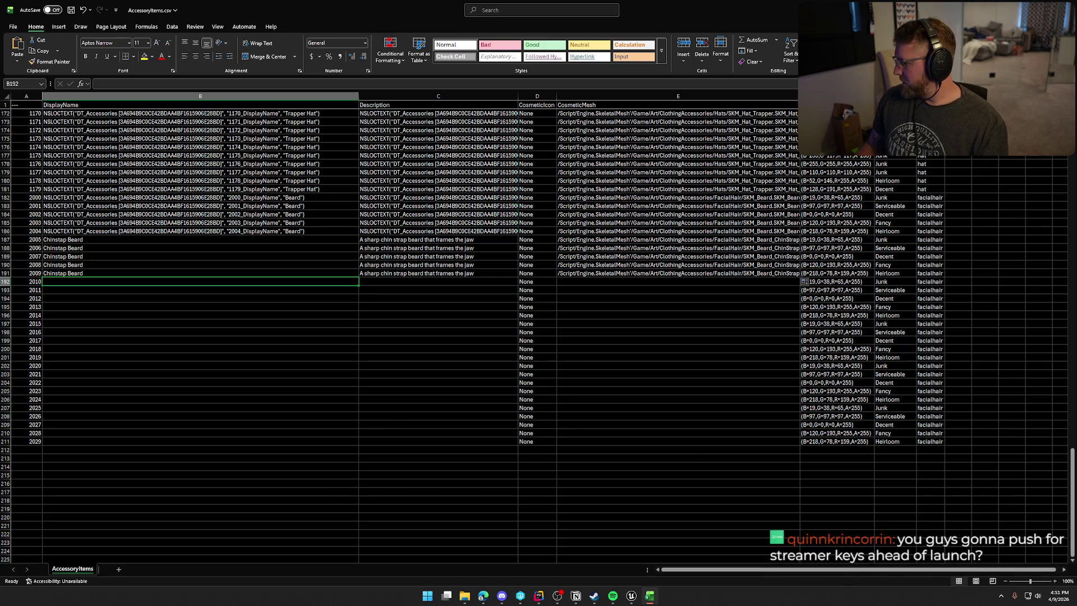
{"action": "key", "text": "alt+Tab"}
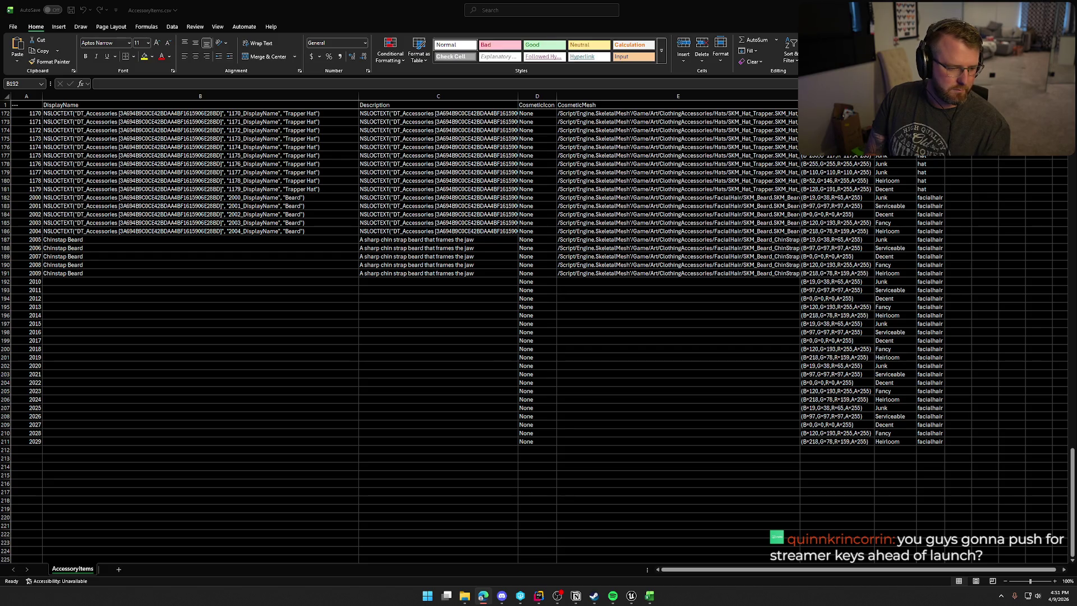
{"action": "key", "text": "alt+Tab"}
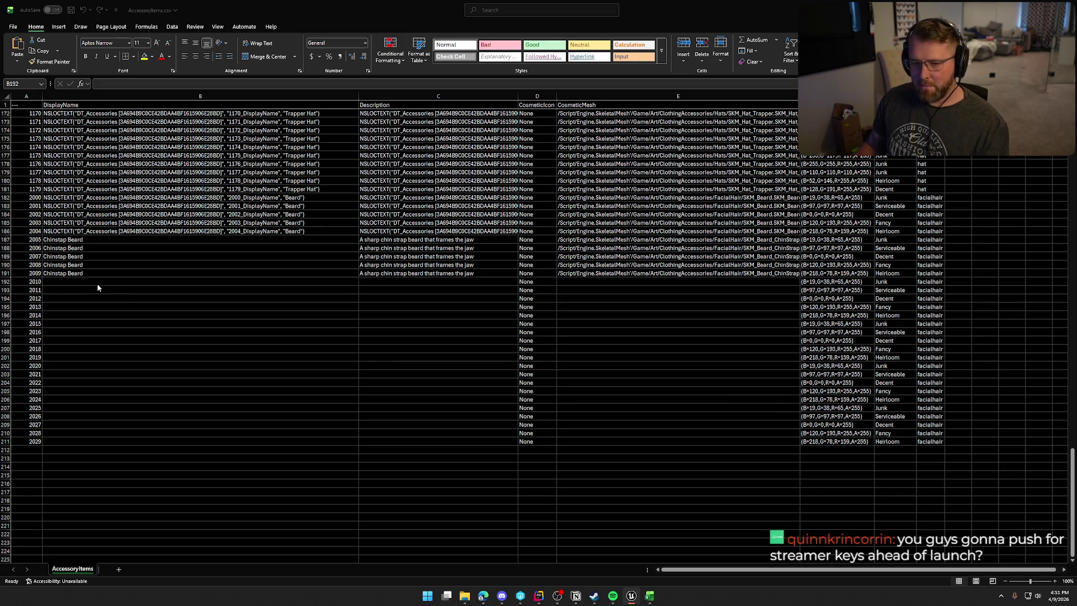
{"action": "key", "text": "alt+Tab"}
{"action": "type", "text": "Soul Pa"}
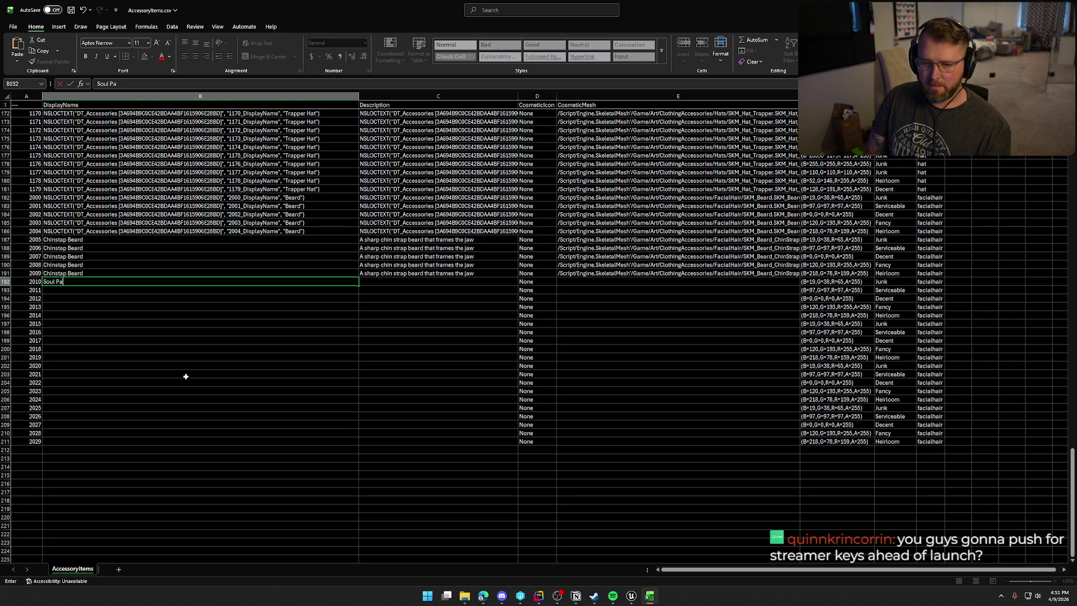
- Give row 2010 the SoulPatch mesh path and description 'A subtle soul patch beneath the lip'
{"action": "left_click", "coordinate": [597, 285]}
{"action": "key", "text": "ctrl+v"}
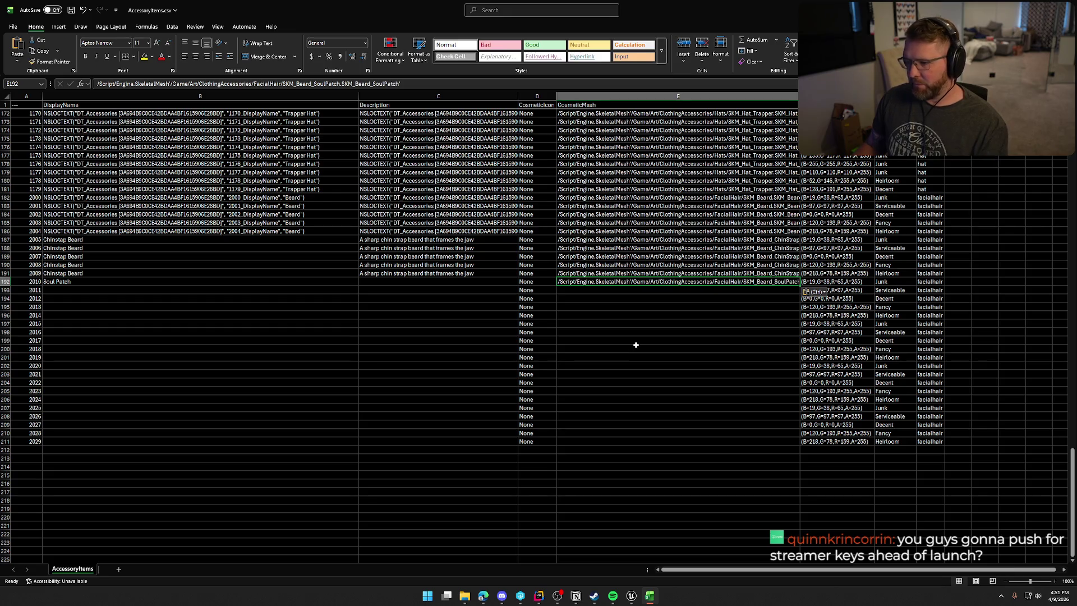
{"action": "key", "text": "alt+Tab"}
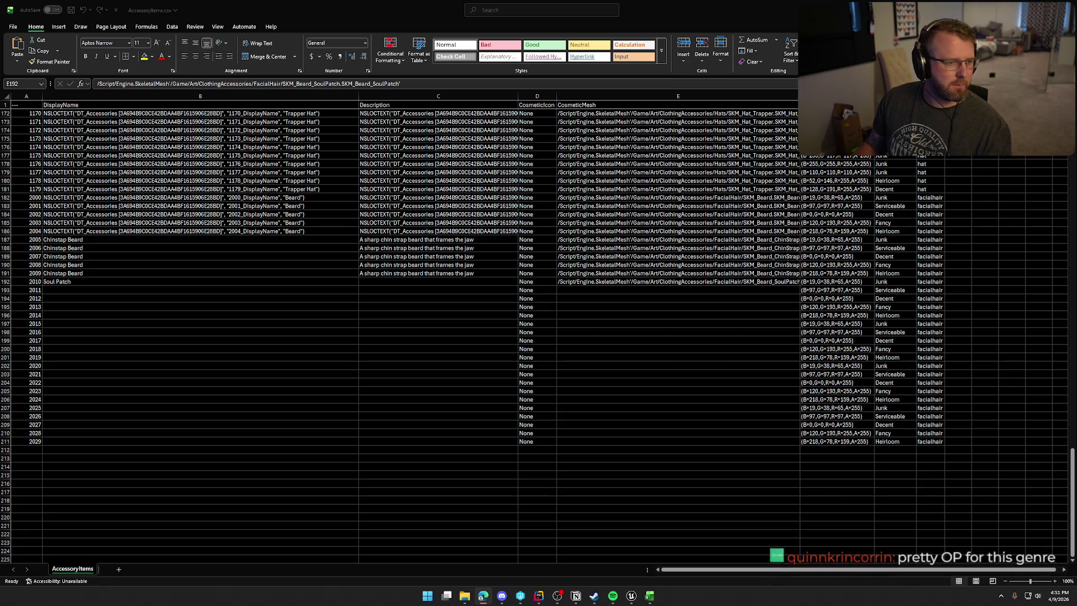
{"action": "key", "text": "alt+Tab"}
{"action": "left_click", "coordinate": [415, 281]}
{"action": "key", "text": "ctrl+v"}
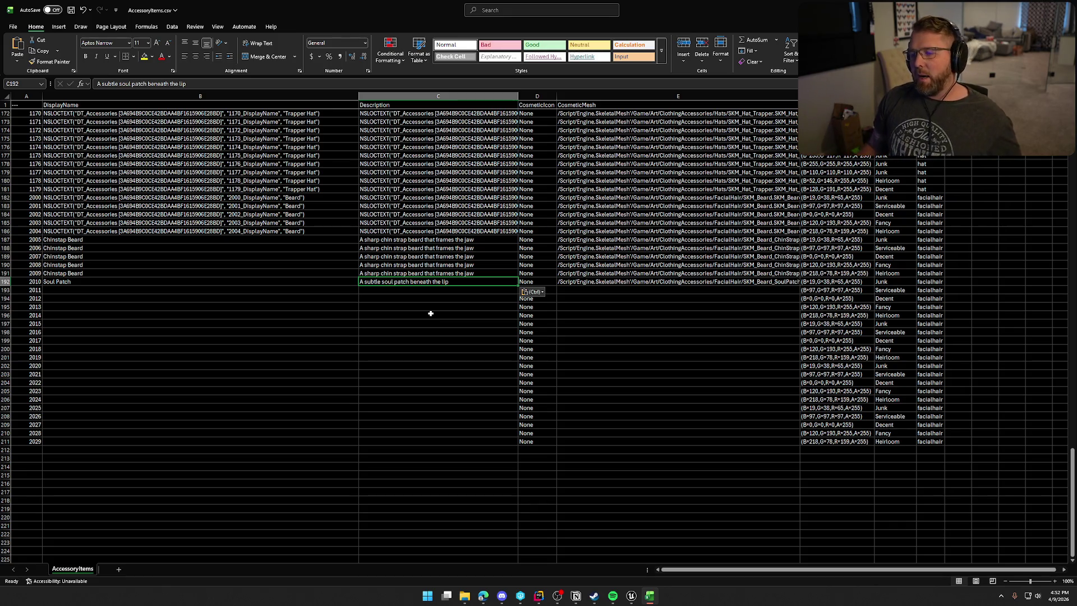
{"action": "left_click", "coordinate": [64, 283]}
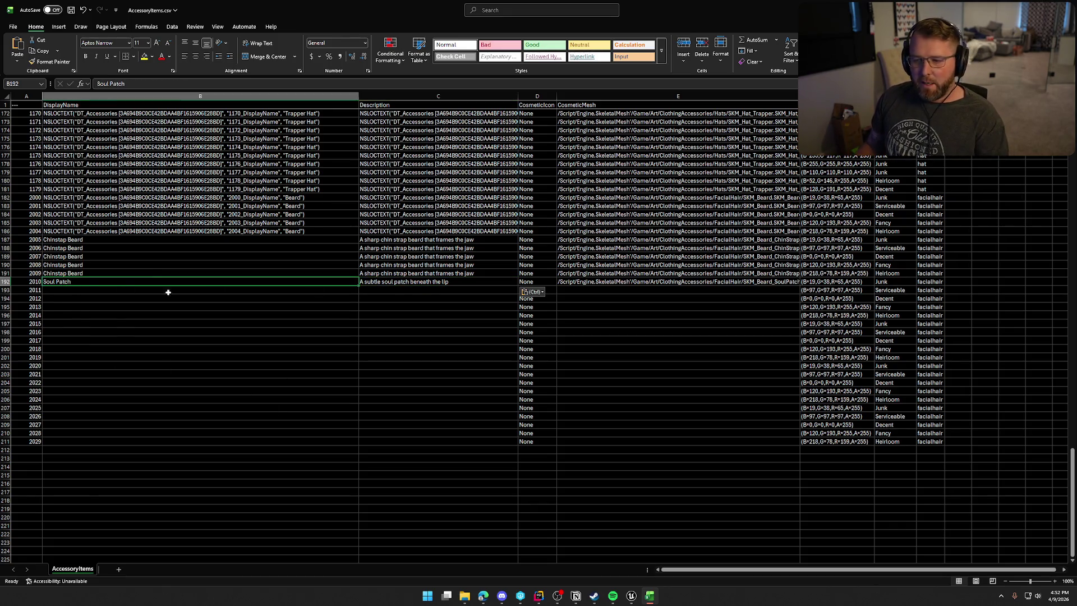
- Fill row 2010's Soul Patch name, description and mesh path down through row 2014
{"action": "mouse_move", "coordinate": [619, 286]}
{"action": "left_mouse_down"}
{"action": "mouse_move", "coordinate": [804, 286]}
{"action": "mouse_move", "coordinate": [779, 328]}
{"action": "left_mouse_up"}
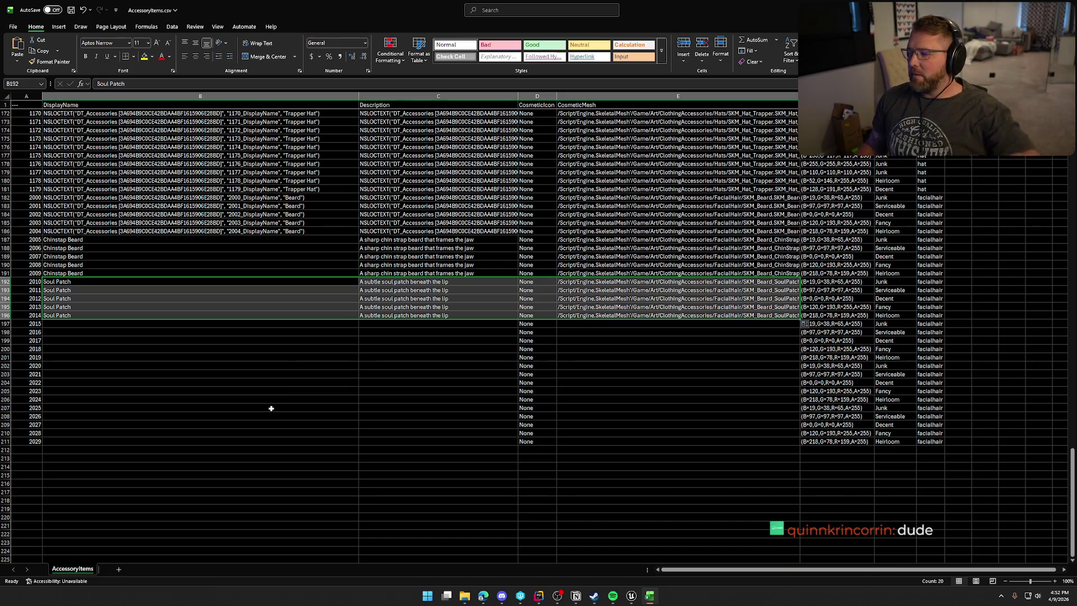
{"action": "left_click", "coordinate": [73, 324]}
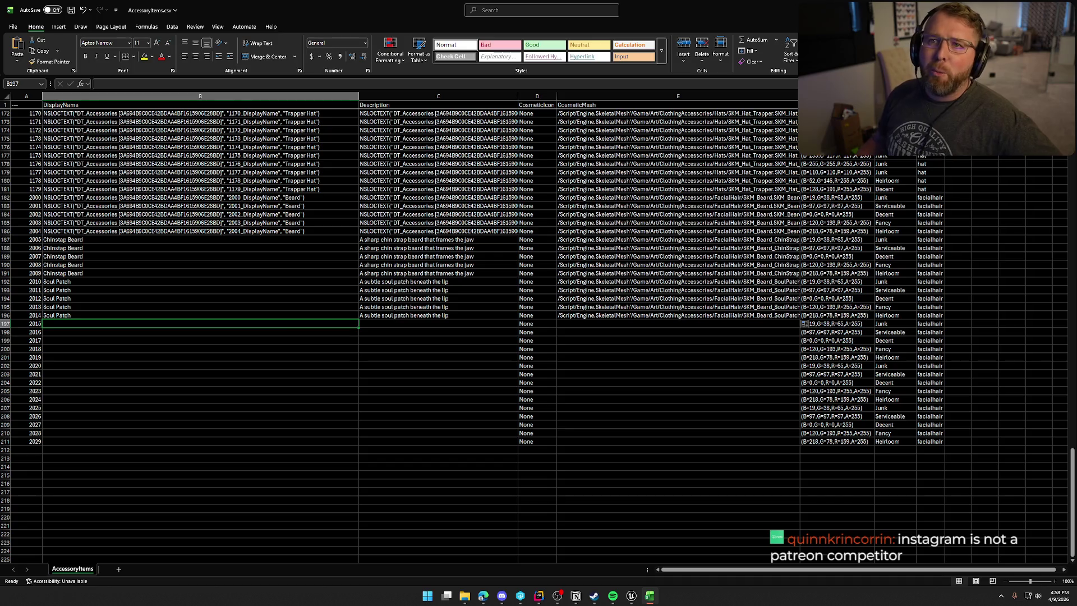
- Gather data in another application, then return to row 2015's empty DisplayName cell
{"action": "key", "text": "alt+Tab"}
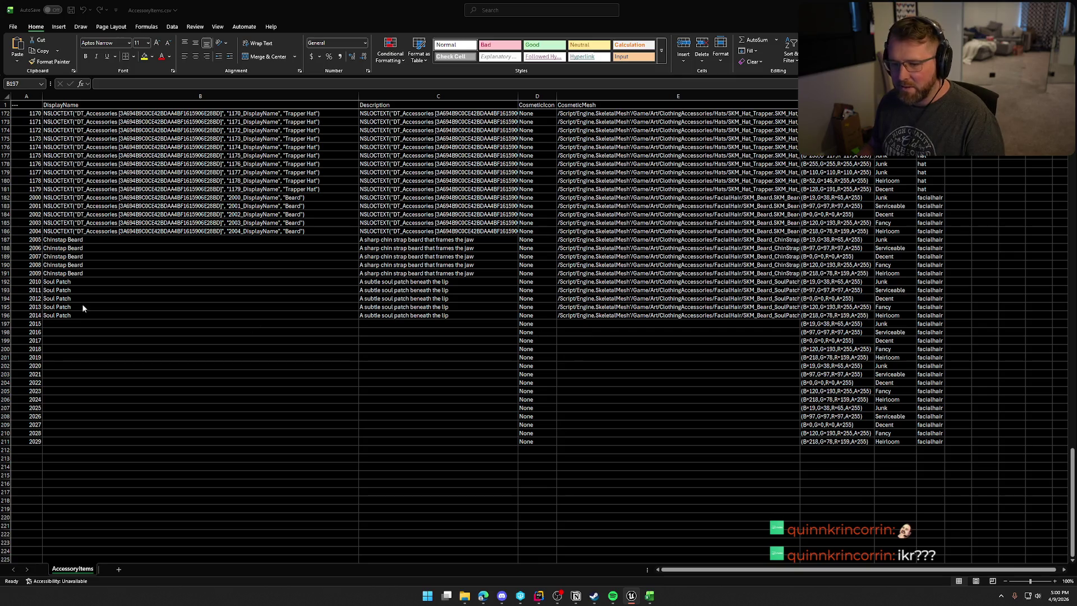
{"action": "left_click", "coordinate": [65, 325]}
- Name row 2015 'Mustache' and paste the SKM_Mustache mesh path into its CosmeticMesh cell
{"action": "type", "text": "Mustache"}
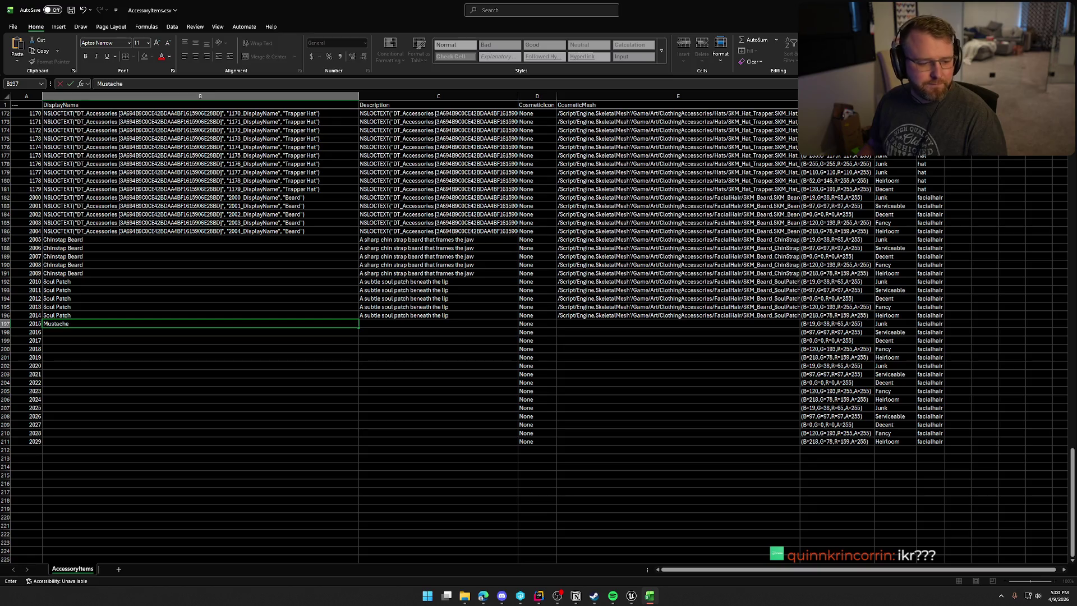
{"action": "key", "text": "alt+Tab"}
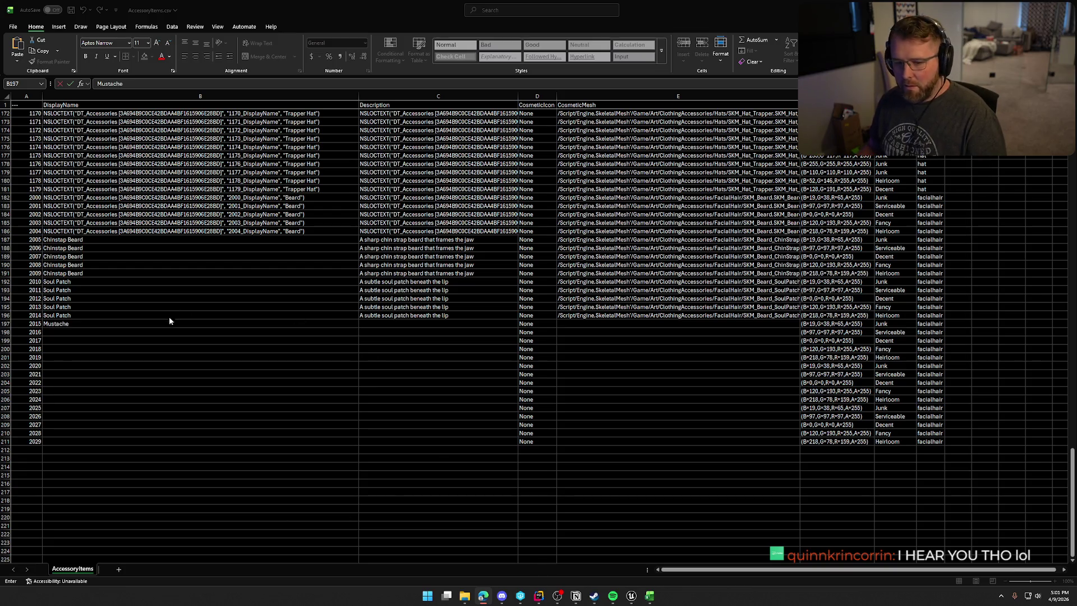
{"action": "left_click", "coordinate": [607, 325]}
{"action": "type", "text": "/Script/Engine.SkeletalMesh'/Game/Art/ClothingAccessories/FacialHair/SKM_Mustache.SKM_Mustache'"}
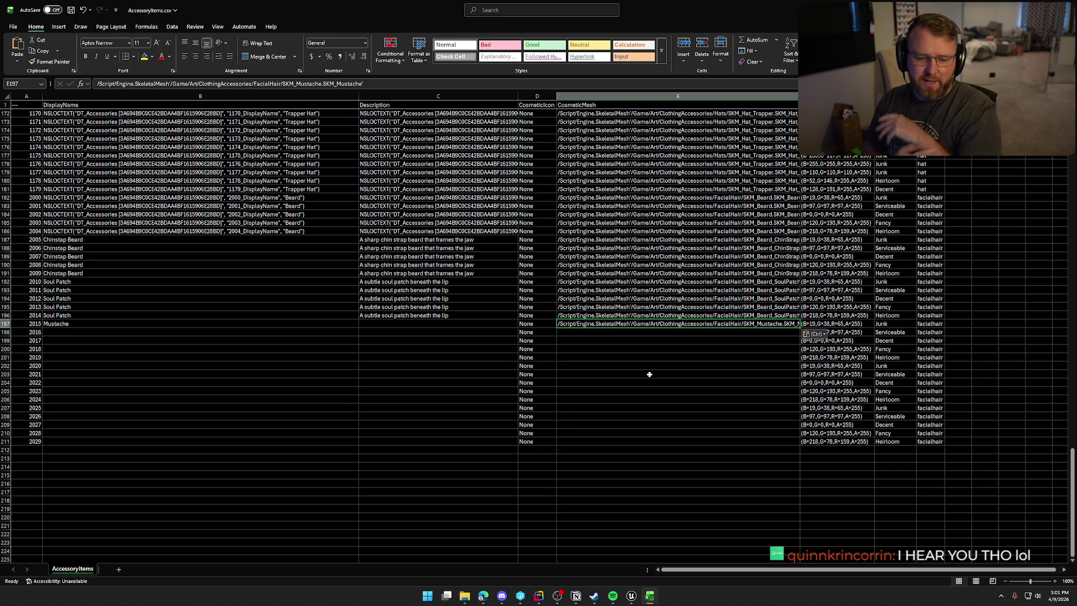
{"action": "key", "text": "alt+Tab"}
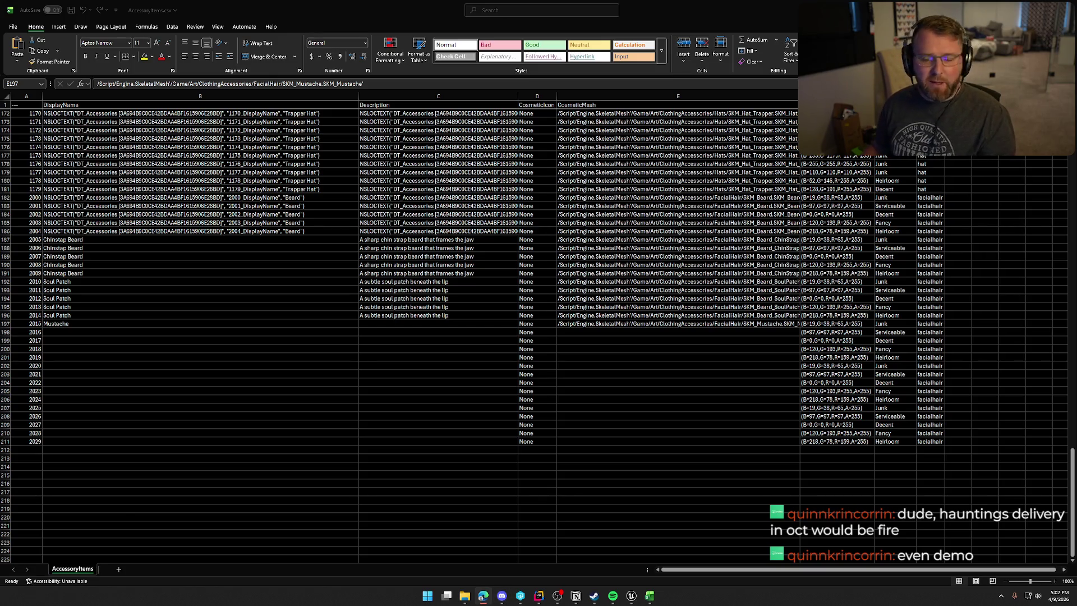
- Add description 'A classic mustache with a bold frontier flair' and fill the Mustache row down to 2019
{"action": "left_click", "coordinate": [402, 324]}
{"action": "type", "text": "A classic mustache with a bold frontier flair"}
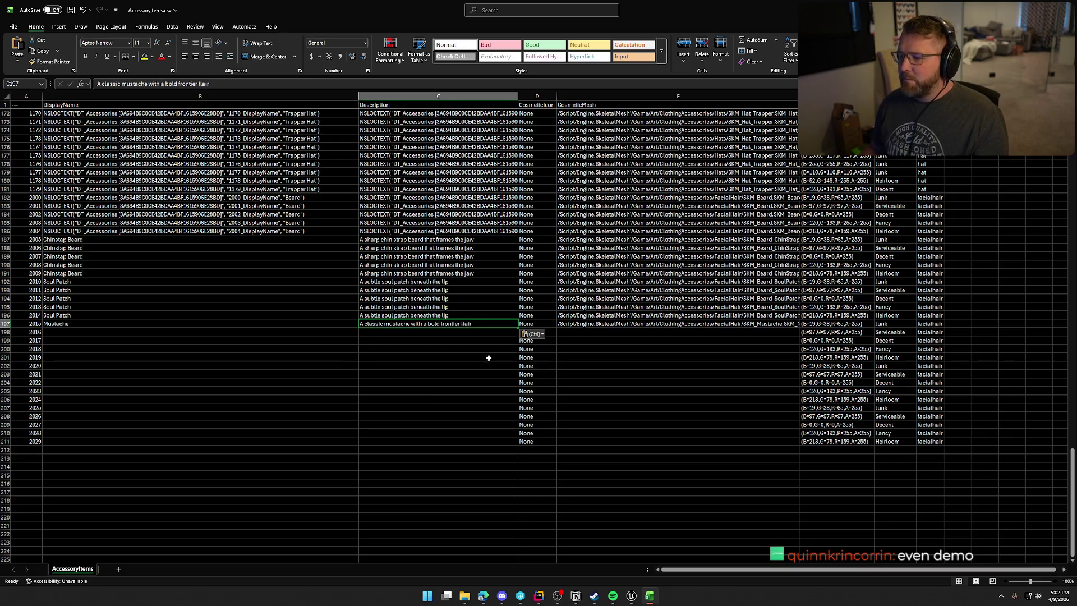
{"action": "left_click", "coordinate": [84, 324]}
{"action": "mouse_move", "coordinate": [643, 323]}
{"action": "left_mouse_down"}
{"action": "mouse_move", "coordinate": [802, 327]}
{"action": "mouse_move", "coordinate": [798, 367]}
{"action": "left_mouse_up"}
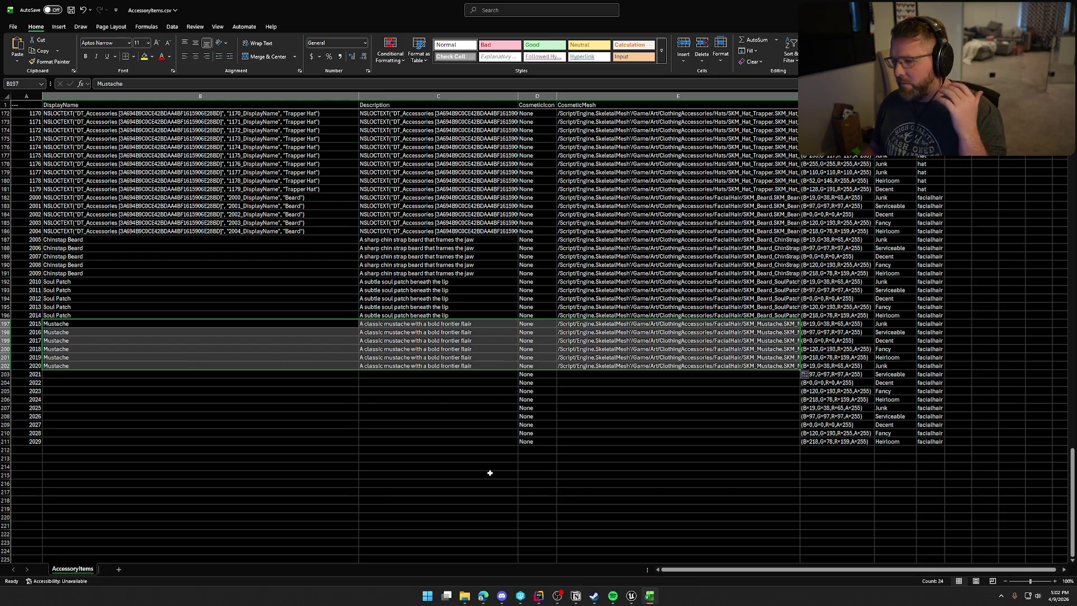
{"action": "key", "text": "ctrl+z"}
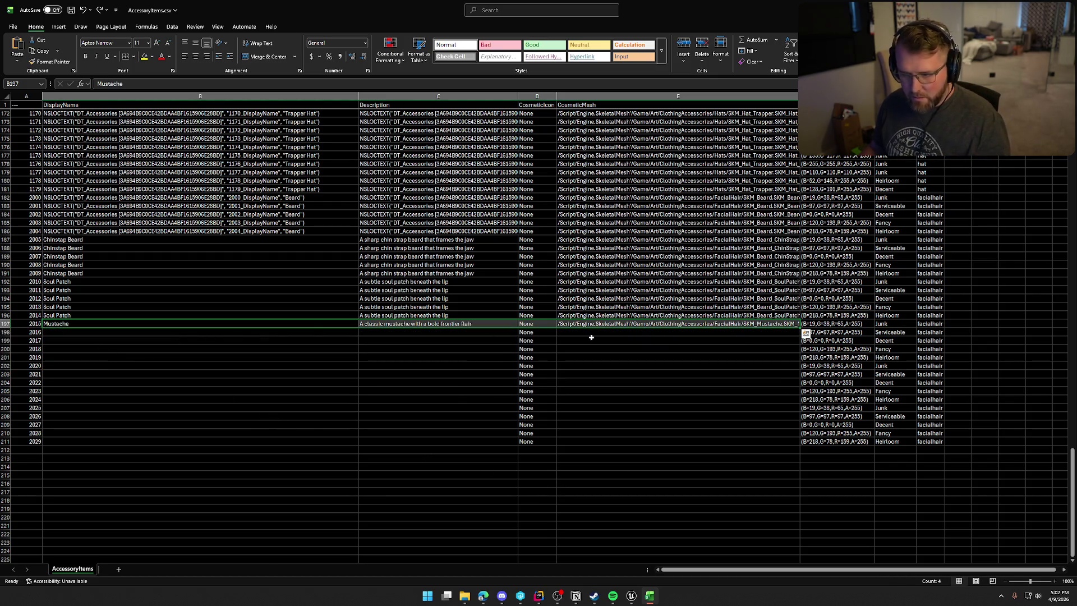
{"action": "left_click_drag", "start_coordinate": [799, 327], "coordinate": [796, 362]}
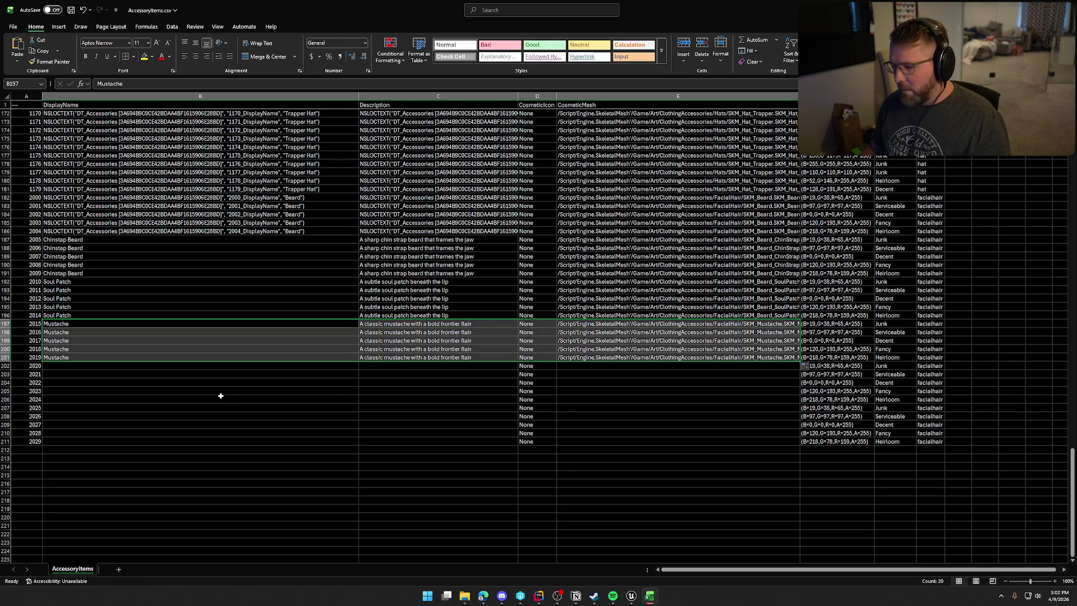
{"action": "left_click", "coordinate": [53, 368]}
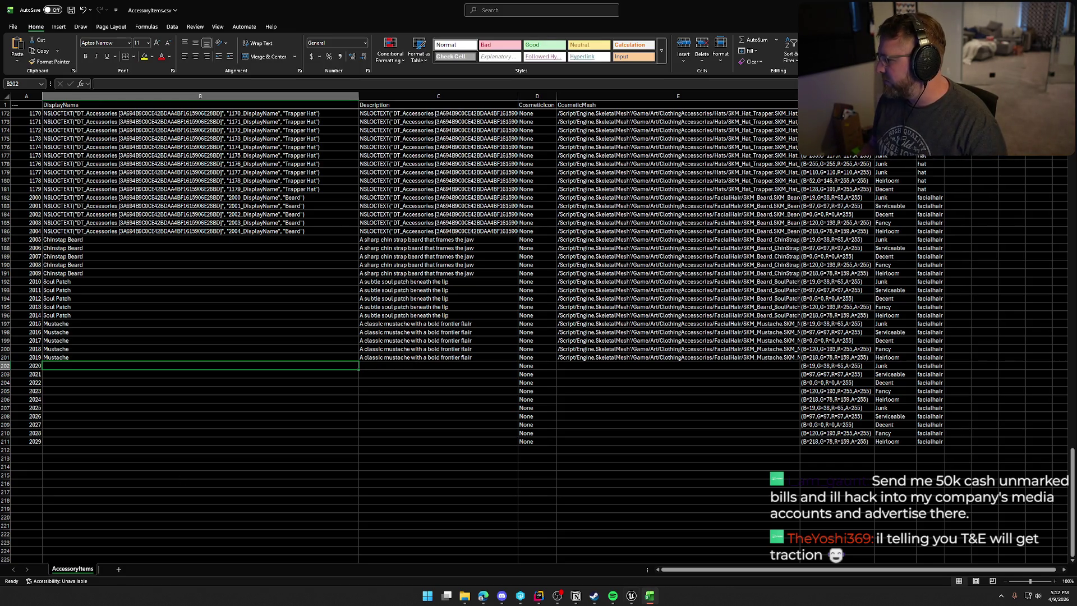
- Fetch the SKM_Mustache_Broom mesh path and select row 2020's CosmeticMesh cell for it
{"action": "key", "text": "alt+Tab"}
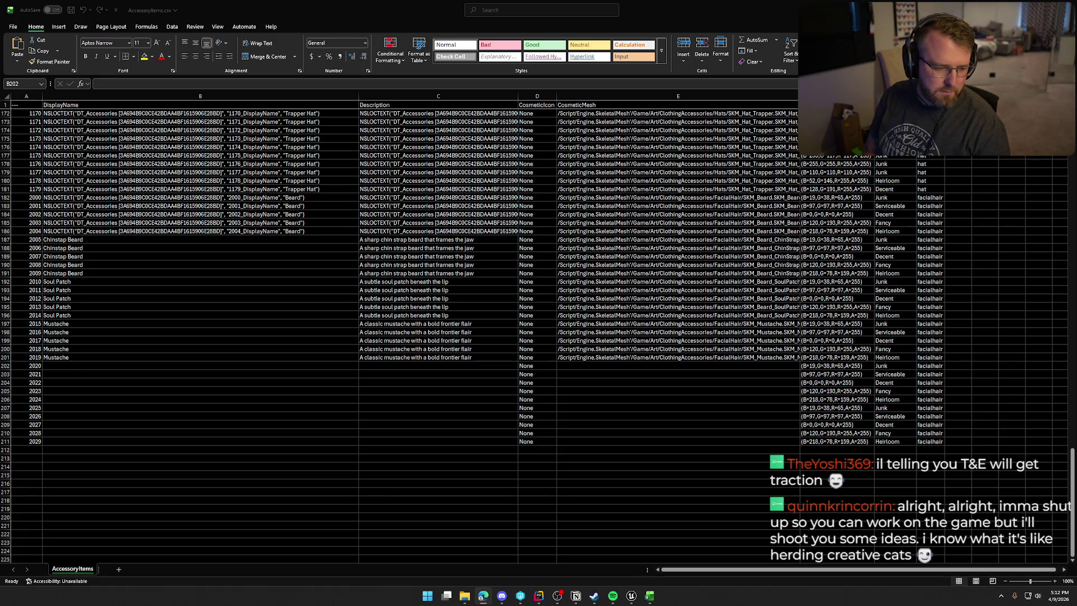
{"action": "key", "text": "alt+Tab"}
{"action": "left_click", "coordinate": [601, 366]}
- Paste the SKM_Mustache_Broom mesh path and name the ID 2020 row 'Broom Mustache'
{"action": "type", "text": "/Script/Engine.SkeletalMesh'/Game/Art/ClothingAccessories/FacialHair/SKM_Mustache_Broom.SKM_Mustache_Broom'"}
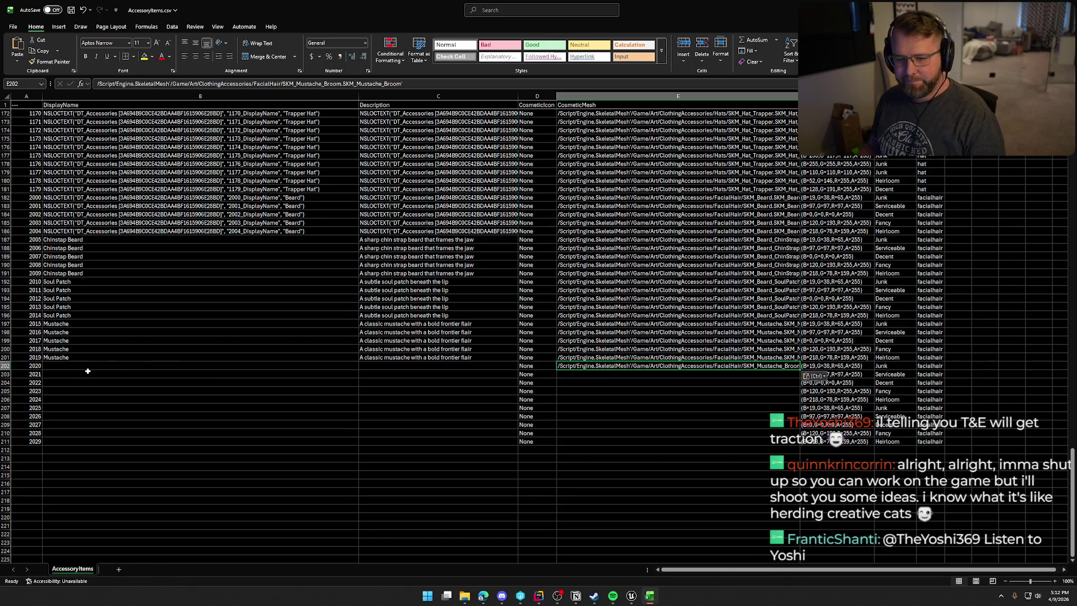
{"action": "left_click", "coordinate": [88, 367]}
{"action": "type", "text": "Broom Mustache"}
{"action": "key", "text": "Return"}
{"action": "key", "text": "Up"}
- Add the thick broom mustache description and fill B202:E202 down to row 206
{"action": "key", "text": "alt+Tab"}
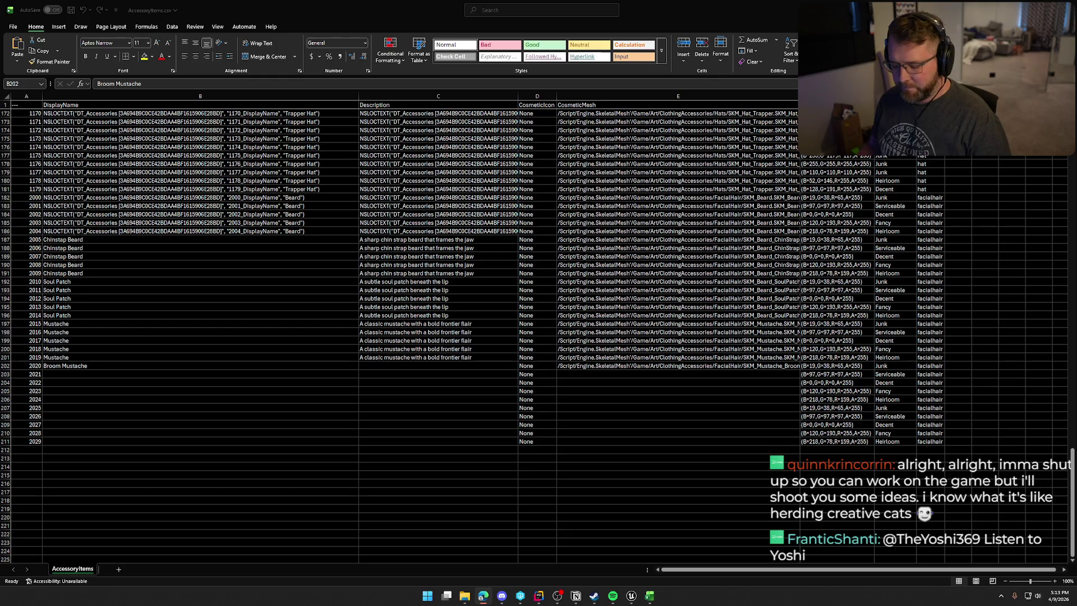
{"action": "left_click", "coordinate": [390, 366]}
{"action": "type", "text": "A thick broom mustache that spans the upper lip"}
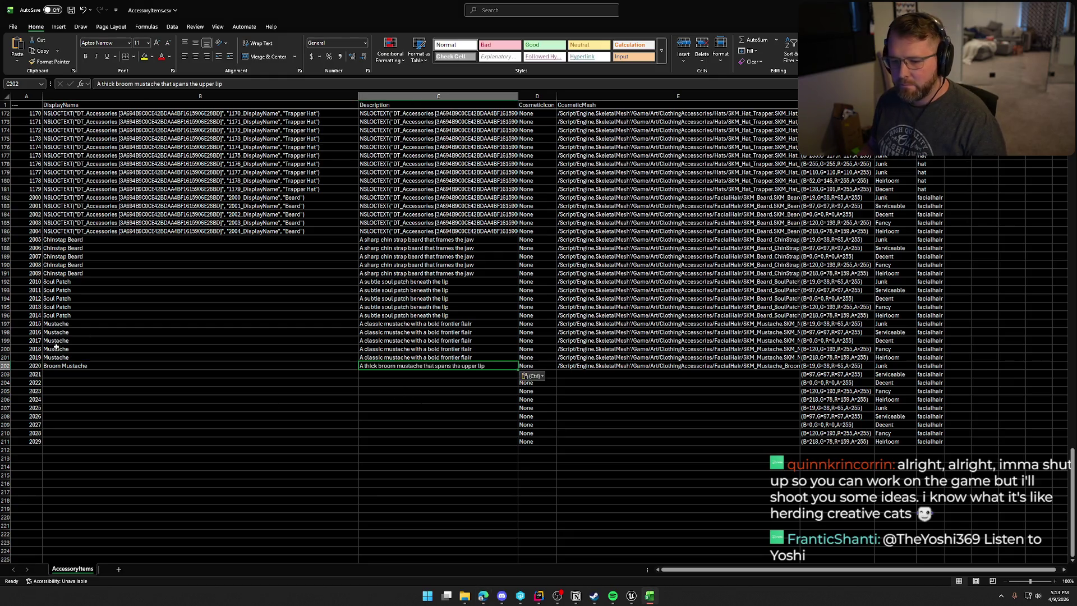
{"action": "left_click", "coordinate": [66, 366]}
{"action": "left_click", "coordinate": [678, 367], "text": "shift"}
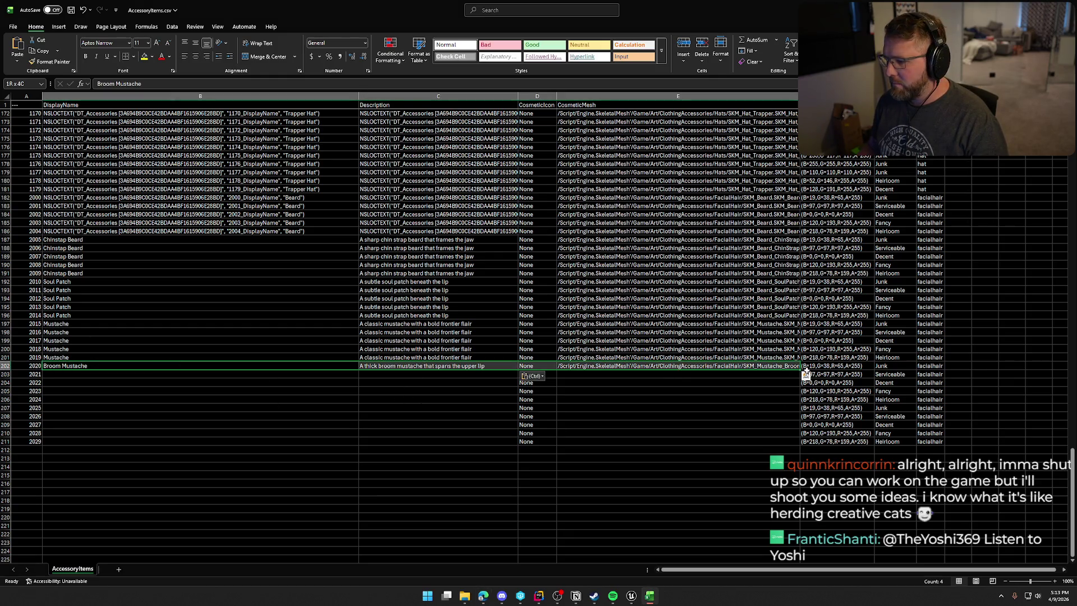
{"action": "left_click_drag", "start_coordinate": [800, 369], "coordinate": [797, 401]}
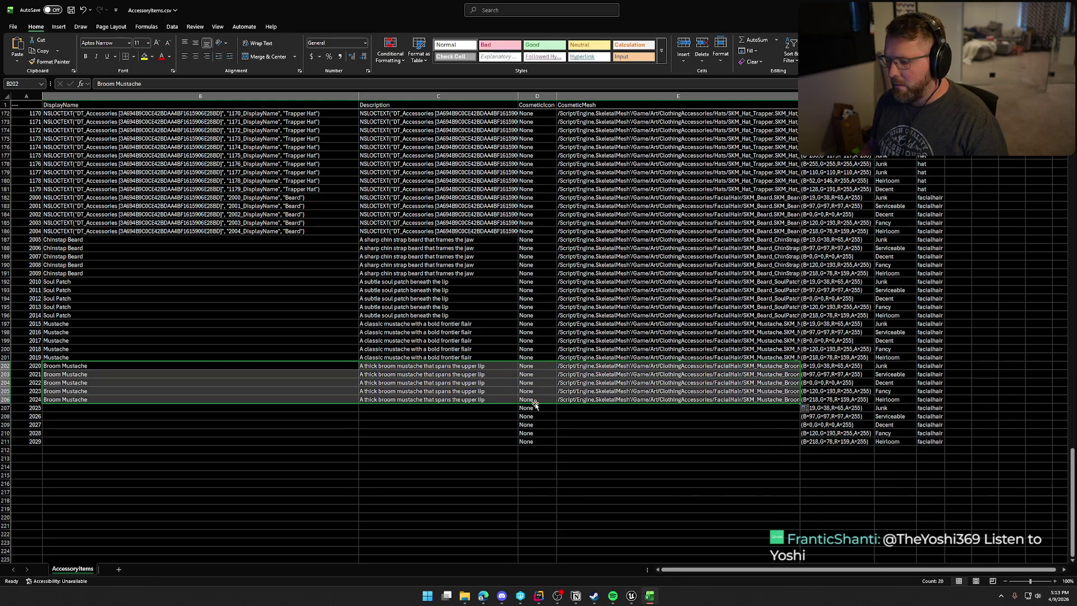
{"action": "left_click", "coordinate": [84, 408]}
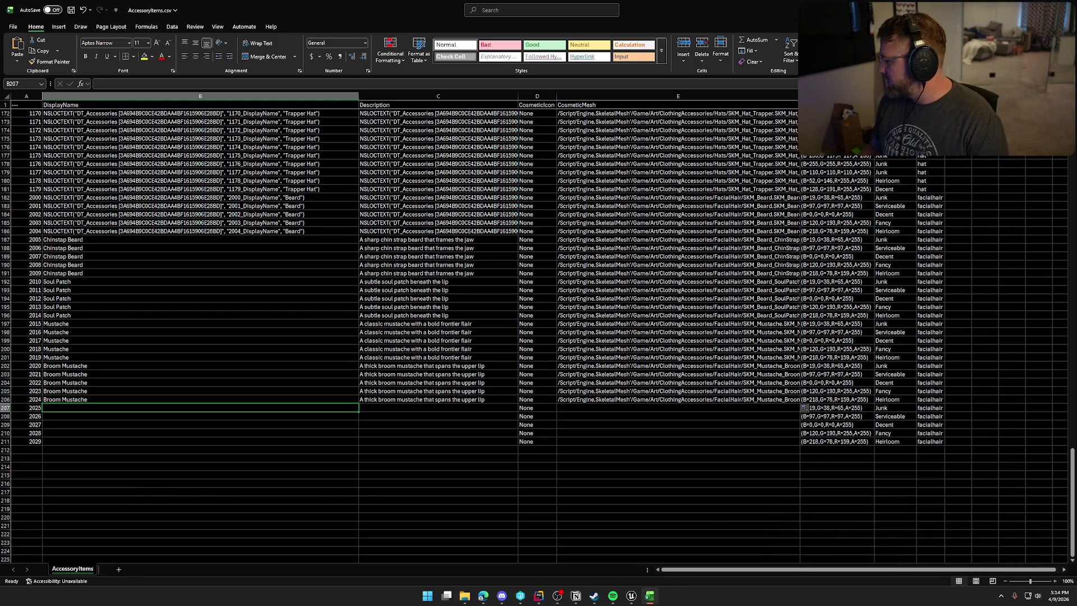
{"action": "key", "text": "alt+Tab"}
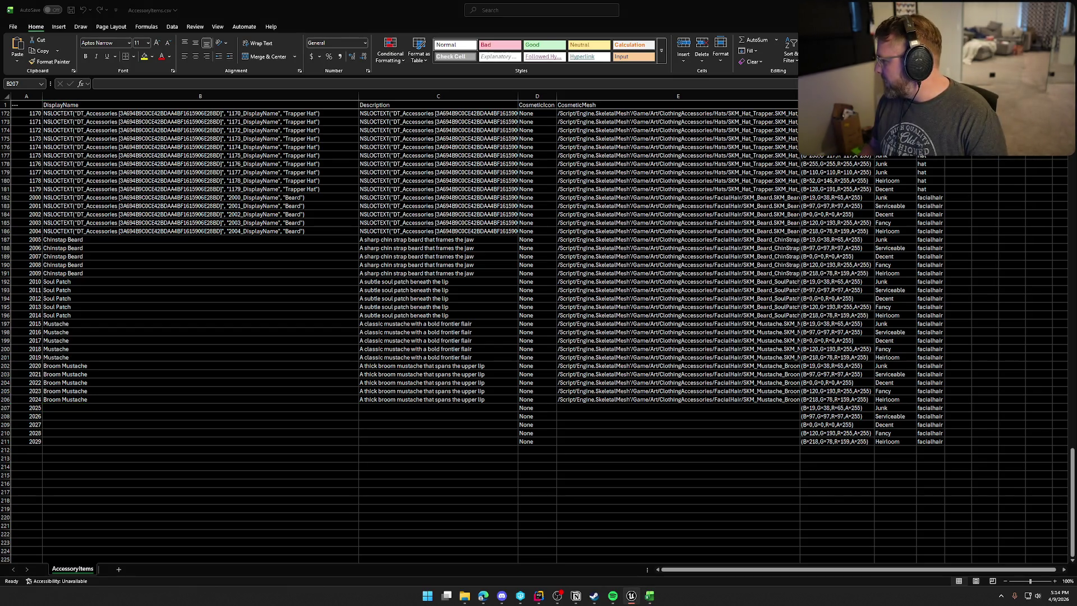
{"action": "key", "text": "alt+Tab"}
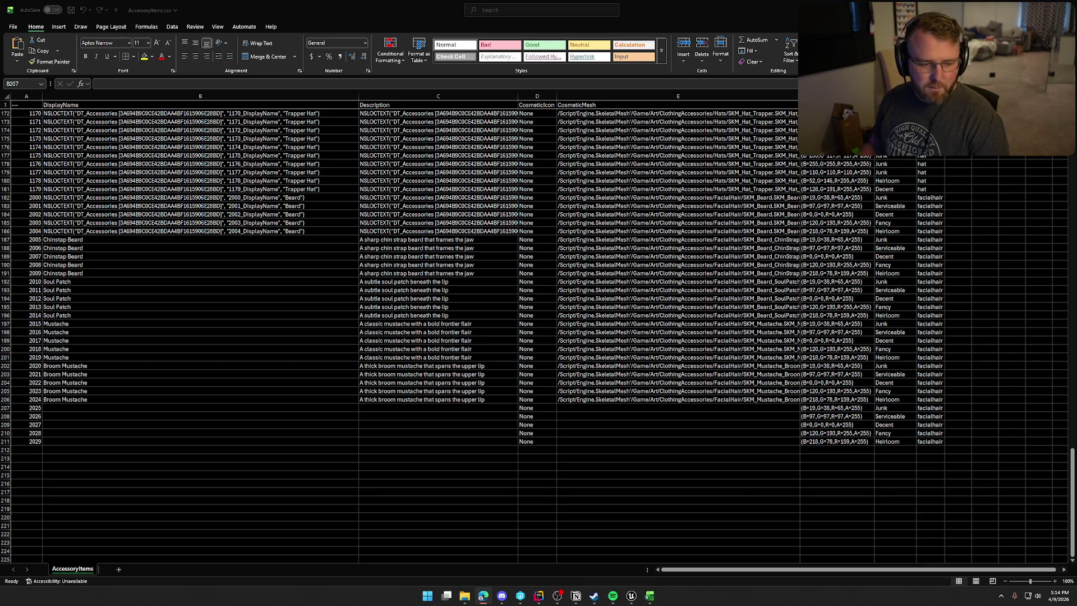
- Paste the handlebar mustache mesh path into E207 and enter the Handlebar Mustache name in B207
{"action": "left_click", "coordinate": [601, 407]}
{"action": "type", "text": "/Script/Engine.SkeletalMesh'/Game/Art/ClothingAccessories/FacialHair/SKM_Mustache_Handlebars.SKM_Mustache_Handlebars'"}
{"action": "left_click", "coordinate": [75, 409]}
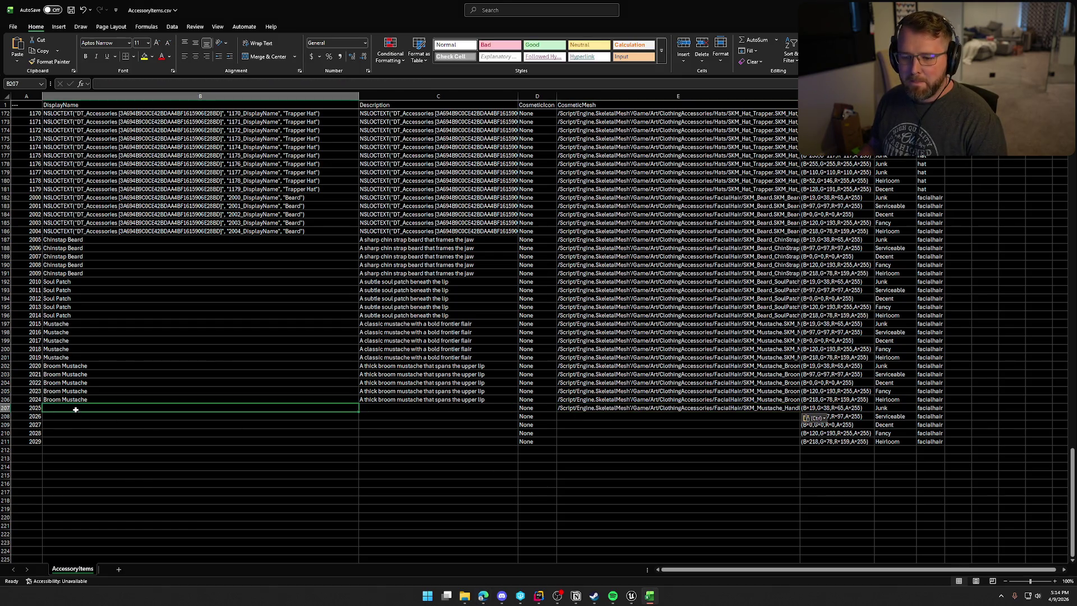
{"action": "type", "text": "Hand"}
{"action": "type", "text": "art"}
{"action": "type", "text": "Musta"}
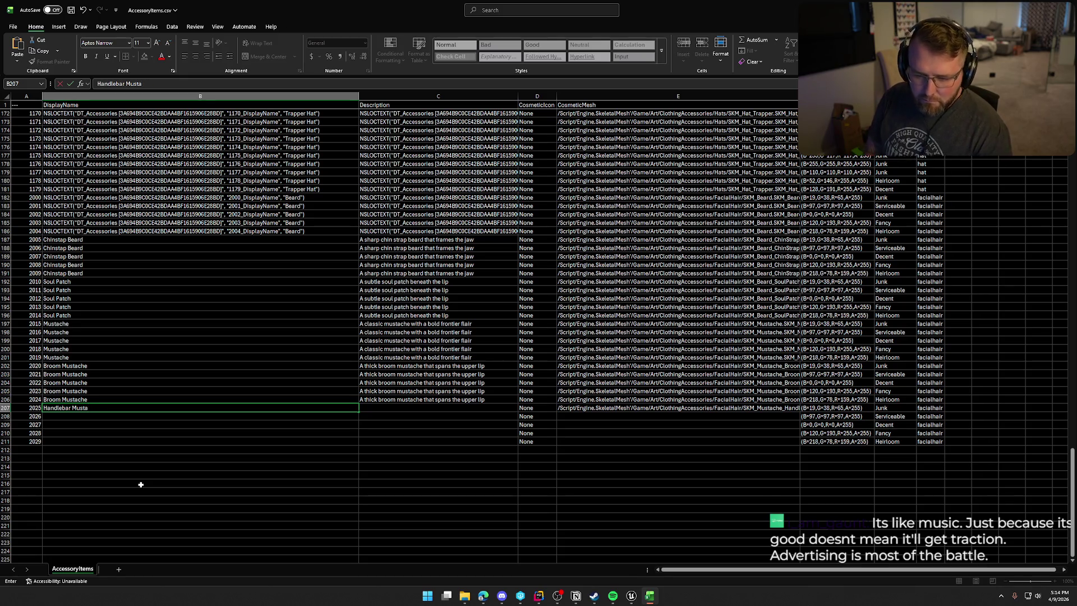
{"action": "type", "text": "che"}
{"action": "key", "text": "Return"}
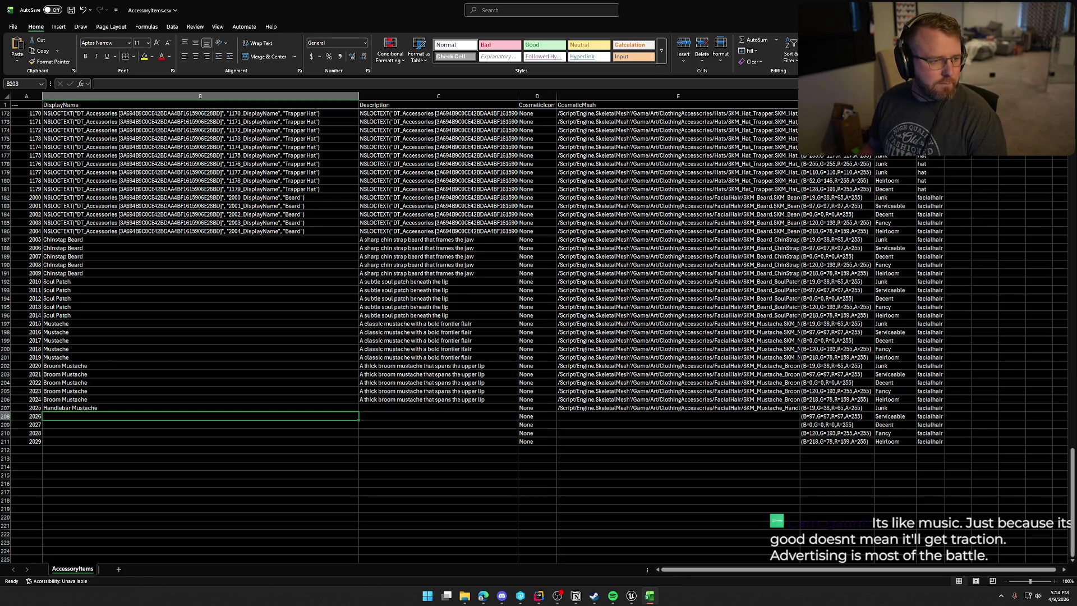
- Paste the curled handlebar description into C207 and fill B207:E207 down through row 211
{"action": "left_click", "coordinate": [483, 596]}
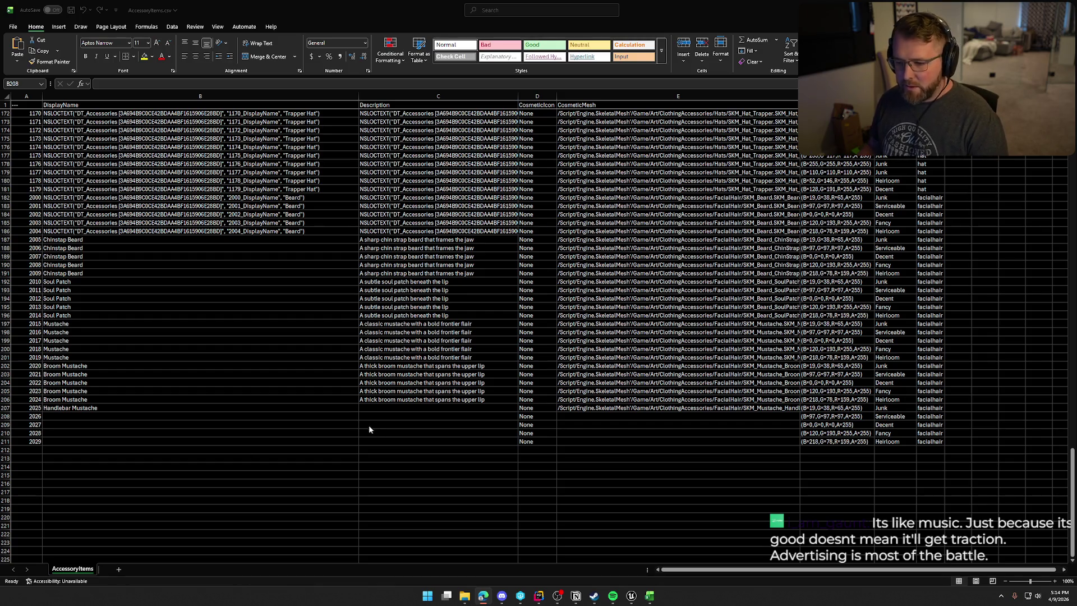
{"action": "left_click", "coordinate": [380, 407]}
{"action": "type", "text": "A curled handlebar mustache with sweeping ends"}
{"action": "mouse_move", "coordinate": [72, 409]}
{"action": "left_mouse_down"}
{"action": "mouse_move", "coordinate": [741, 409]}
{"action": "mouse_move", "coordinate": [786, 412]}
{"action": "mouse_move", "coordinate": [800, 444]}
{"action": "left_mouse_up"}
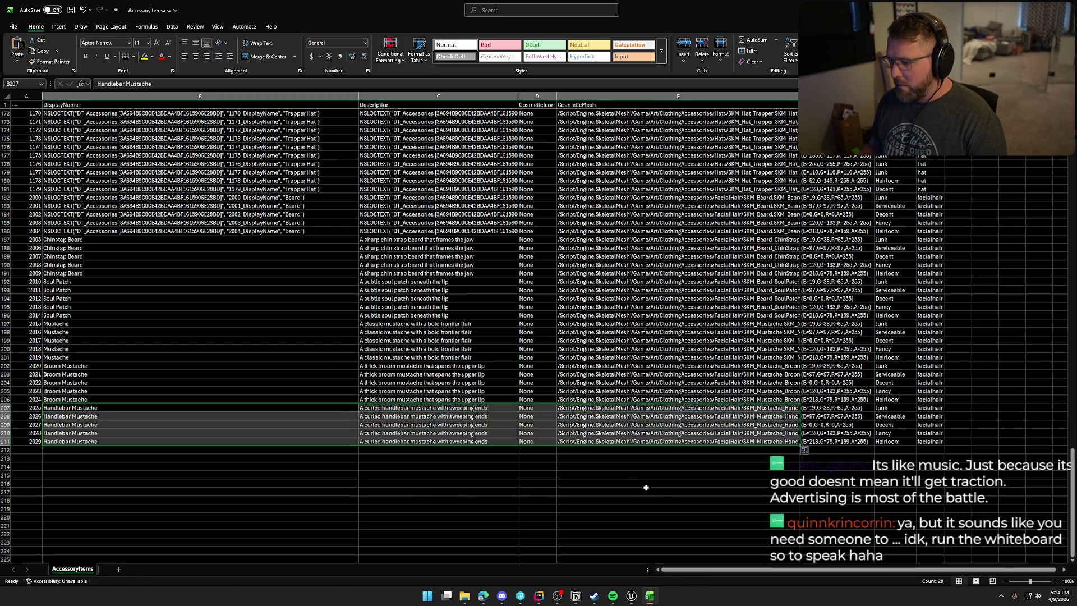
{"action": "left_click", "coordinate": [331, 485]}
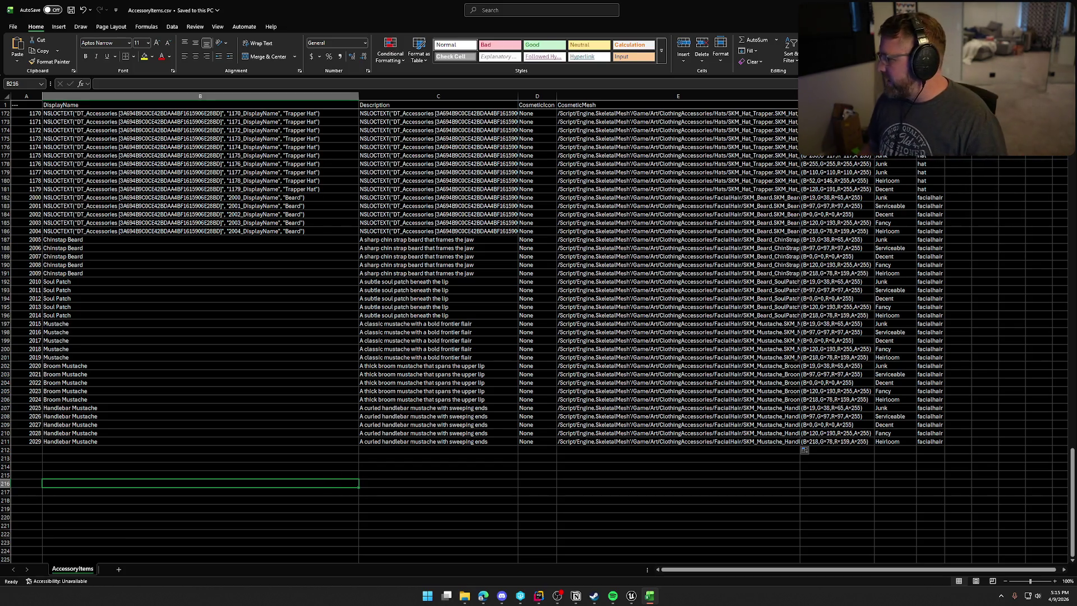
{"action": "key", "text": "alt+Tab"}
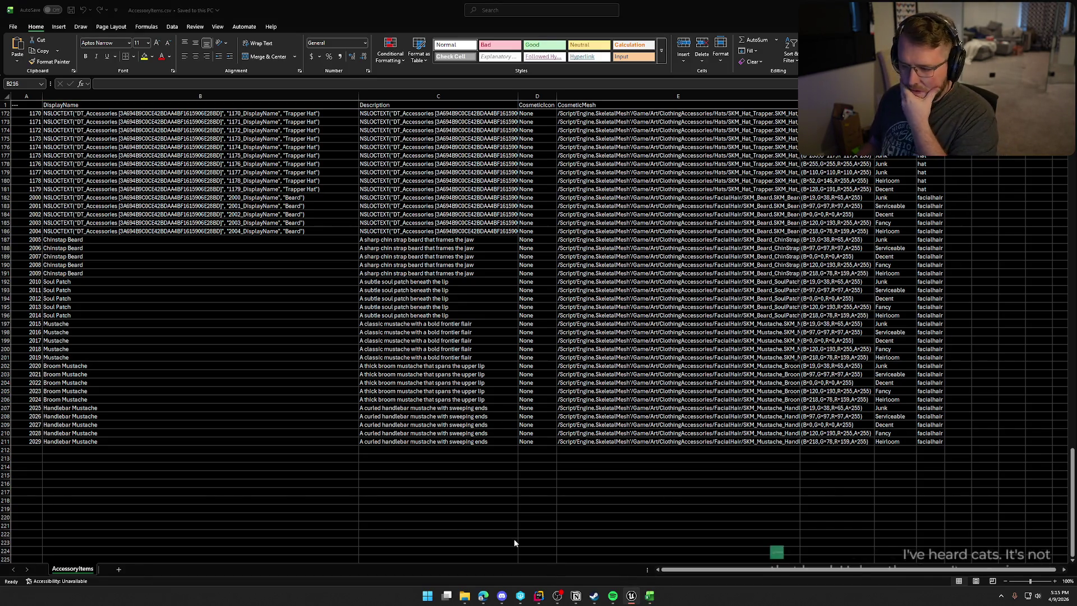
- Scroll through SteamInventoryDef.json in Rider to review the item definitions like Mustache (2000)
{"action": "left_click", "coordinate": [545, 598]}
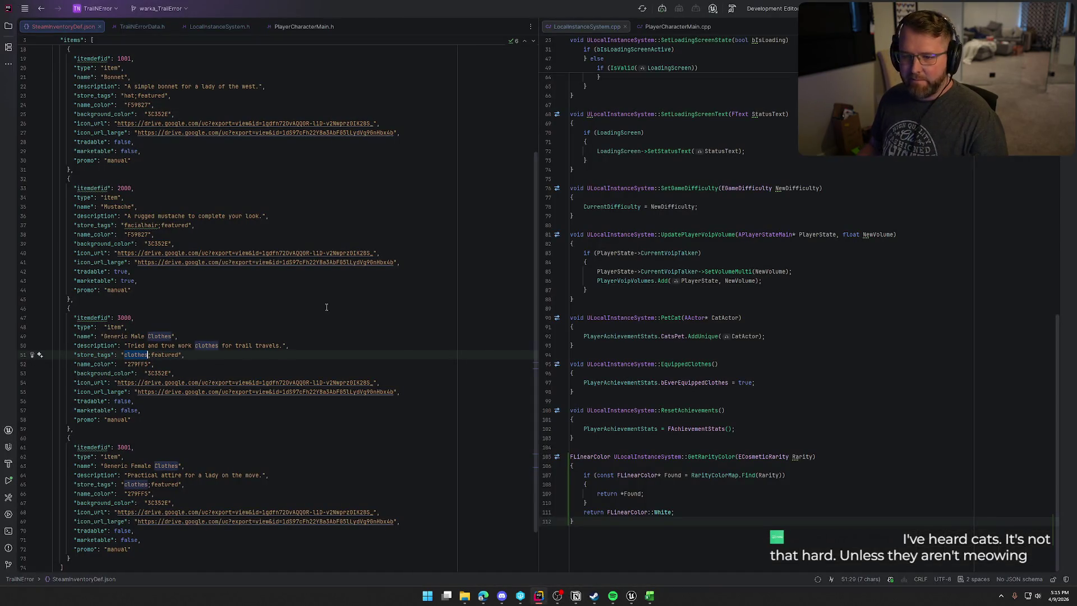
{"action": "scroll", "coordinate": [371, 406], "scroll_direction": "up", "scroll_amount": 5}
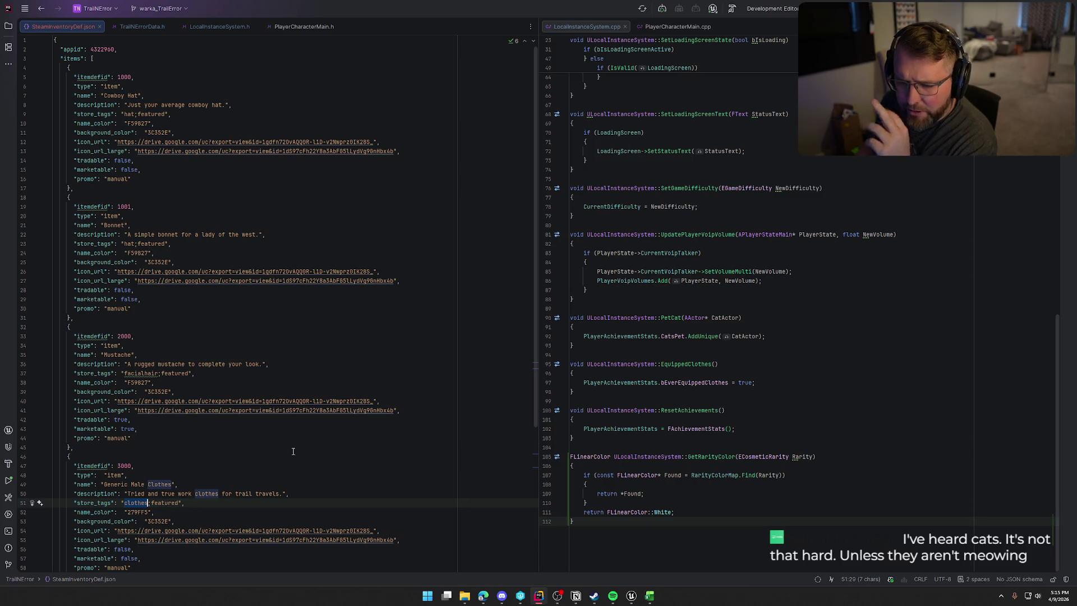
{"action": "scroll", "coordinate": [292, 452], "scroll_direction": "down", "scroll_amount": 5}
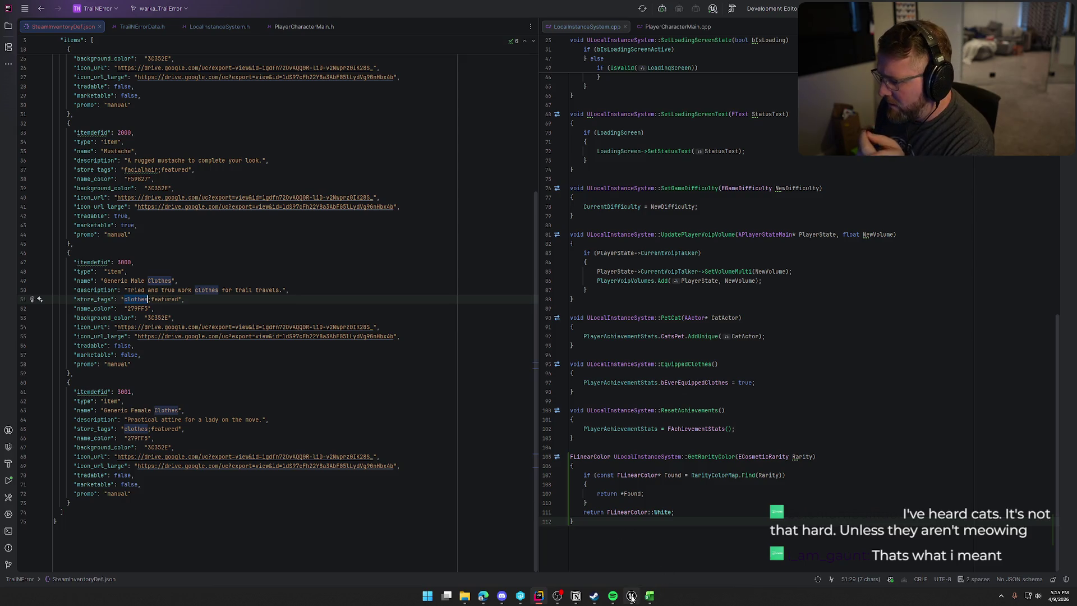
{"action": "left_click", "coordinate": [649, 596]}
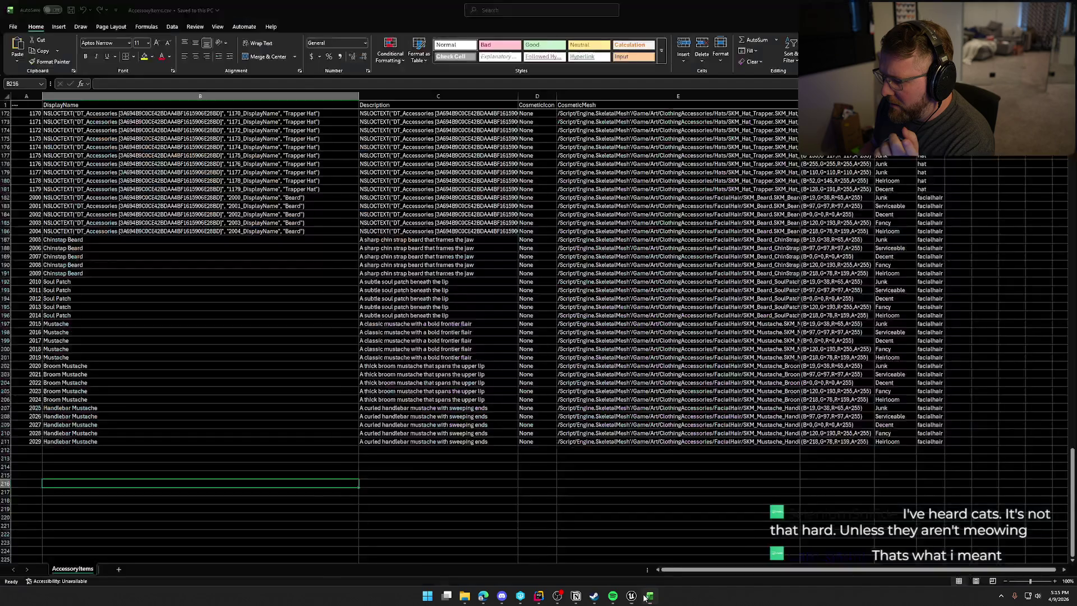
- Enter ID 3000 in cell A212 to start the next item block
{"action": "left_click", "coordinate": [41, 451]}
{"action": "type", "text": "300"}
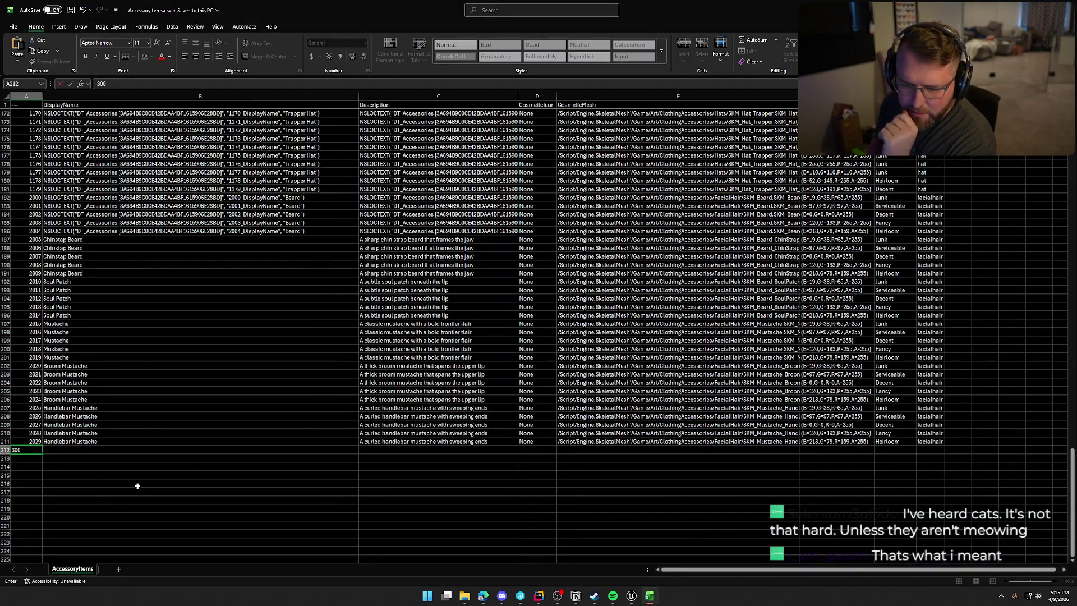
{"action": "type", "text": "0"}
{"action": "key", "text": "Return"}
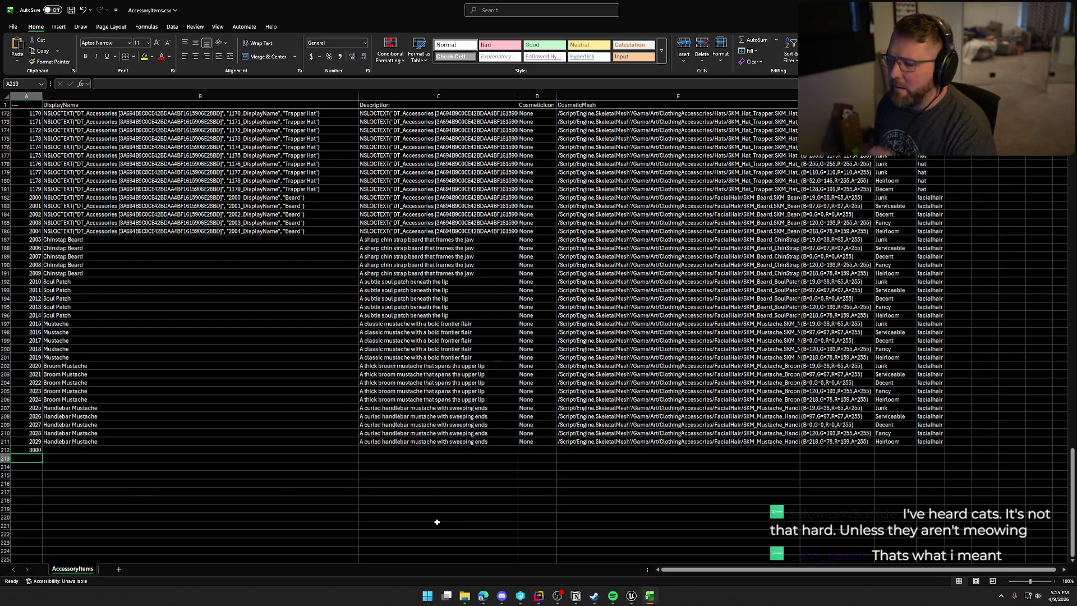
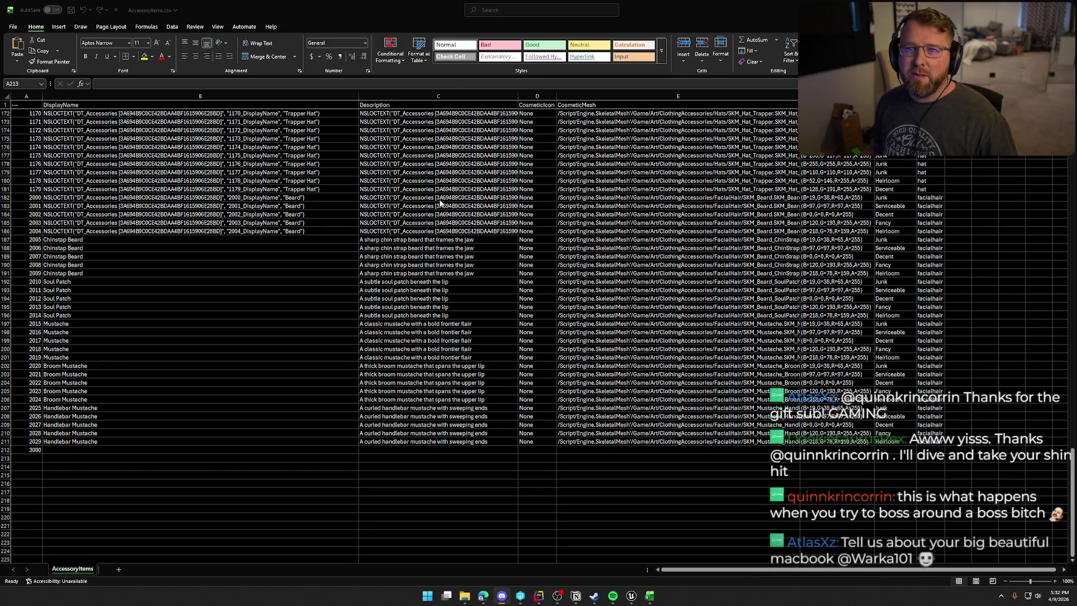
- Check the Handlebar Mustache name above, then return to the blank display-name cell for ID 3000
{"action": "left_click", "coordinate": [76, 449]}
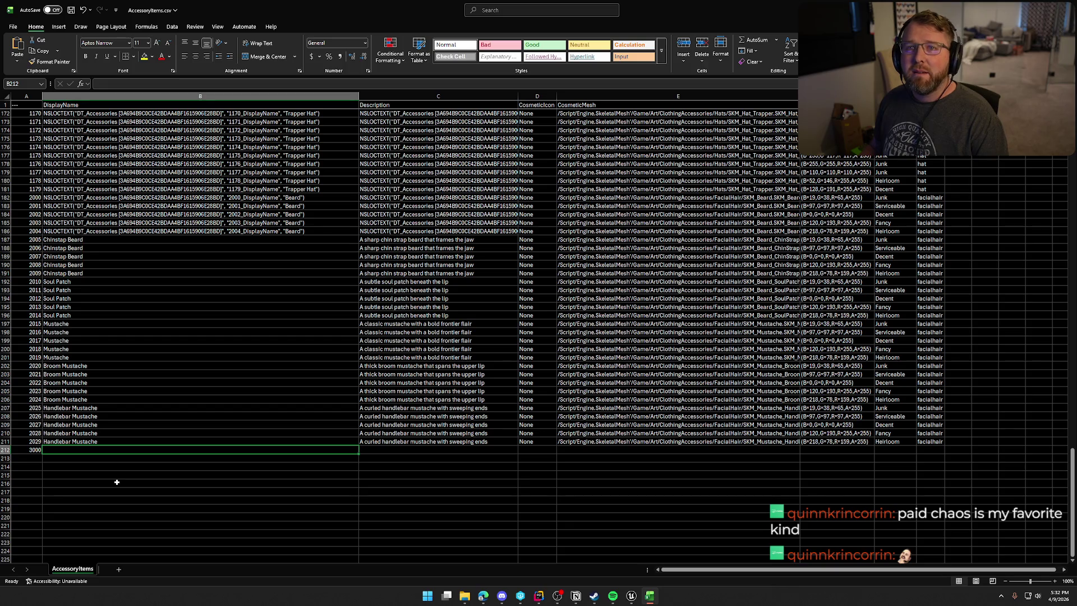
{"action": "left_click", "coordinate": [68, 442]}
{"action": "left_click", "coordinate": [70, 452]}
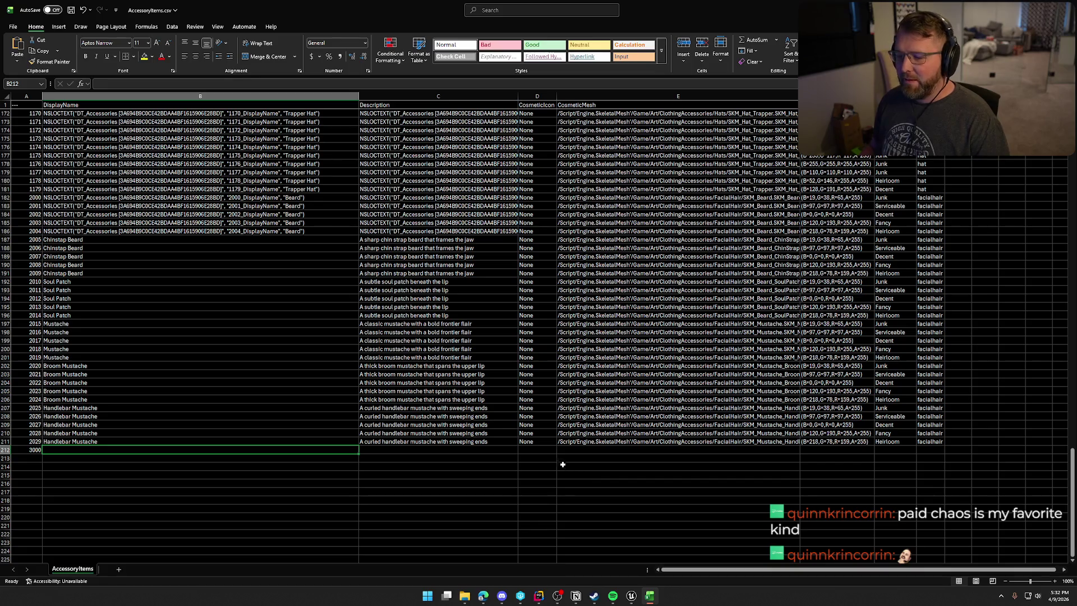
{"action": "left_click", "coordinate": [121, 443]}
{"action": "left_click", "coordinate": [122, 450]}
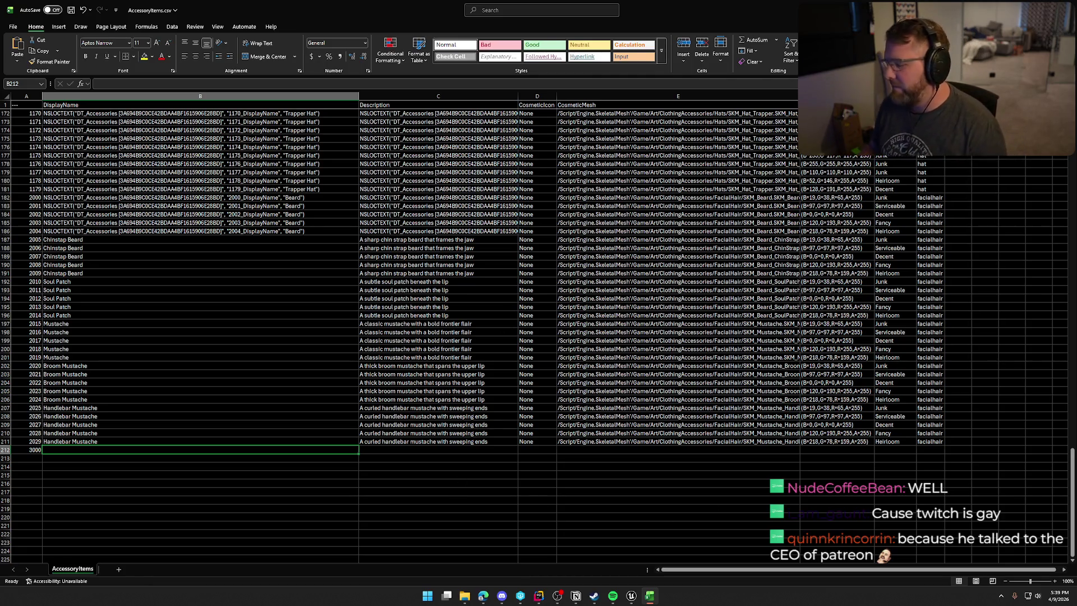
{"action": "scroll", "coordinate": [125, 437], "scroll_direction": "down", "scroll_amount": 4}
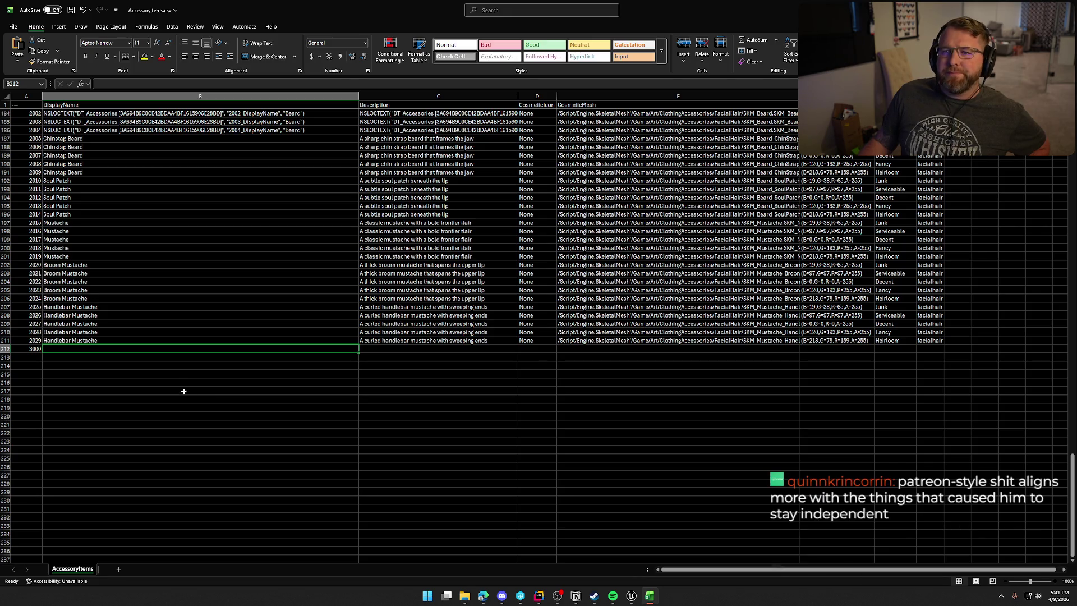
{"action": "left_click", "coordinate": [75, 355]}
{"action": "left_click", "coordinate": [75, 348]}
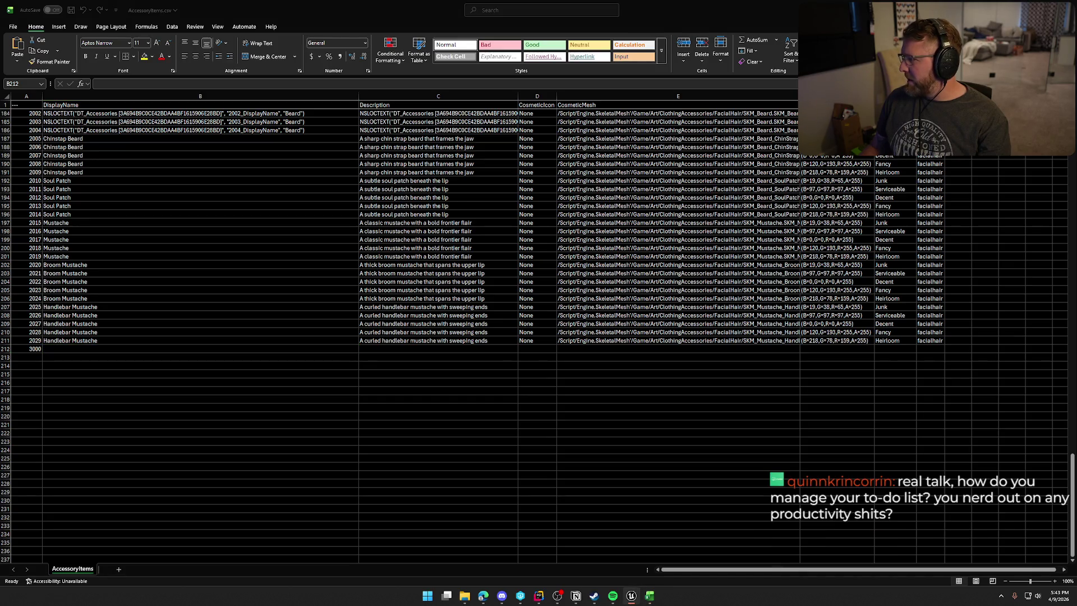
{"action": "key", "text": "alt+Tab"}
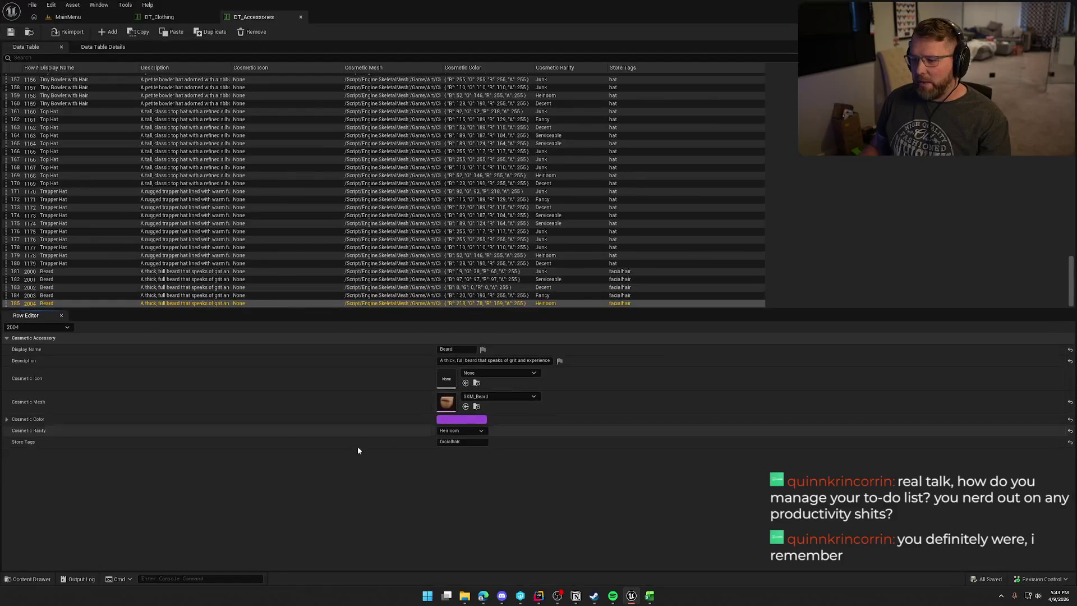
- Open SKM_Hair_Female_01 from the Hair folder in its mesh editor and orbit around it
{"action": "key", "text": "ctrl+space"}
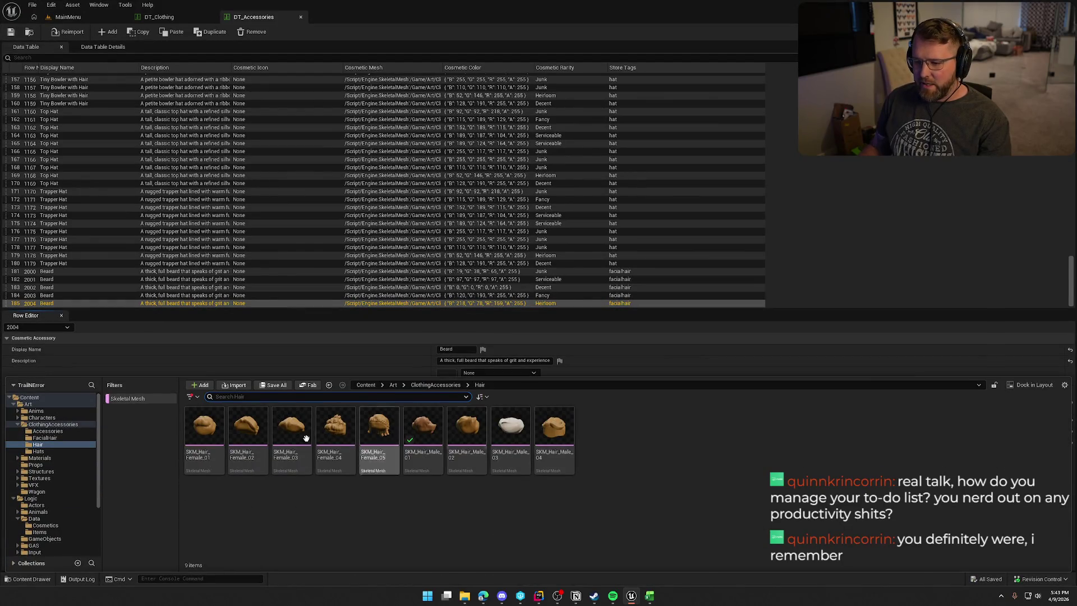
{"action": "left_click", "coordinate": [203, 434]}
{"action": "key", "text": "Return"}
{"action": "mouse_move", "coordinate": [464, 341]}
{"action": "left_mouse_down"}
{"action": "mouse_move", "coordinate": [505, 331]}
{"action": "mouse_move", "coordinate": [505, 392]}
{"action": "left_mouse_up"}
{"action": "scroll", "coordinate": [505, 303], "scroll_direction": "down", "scroll_amount": 5}
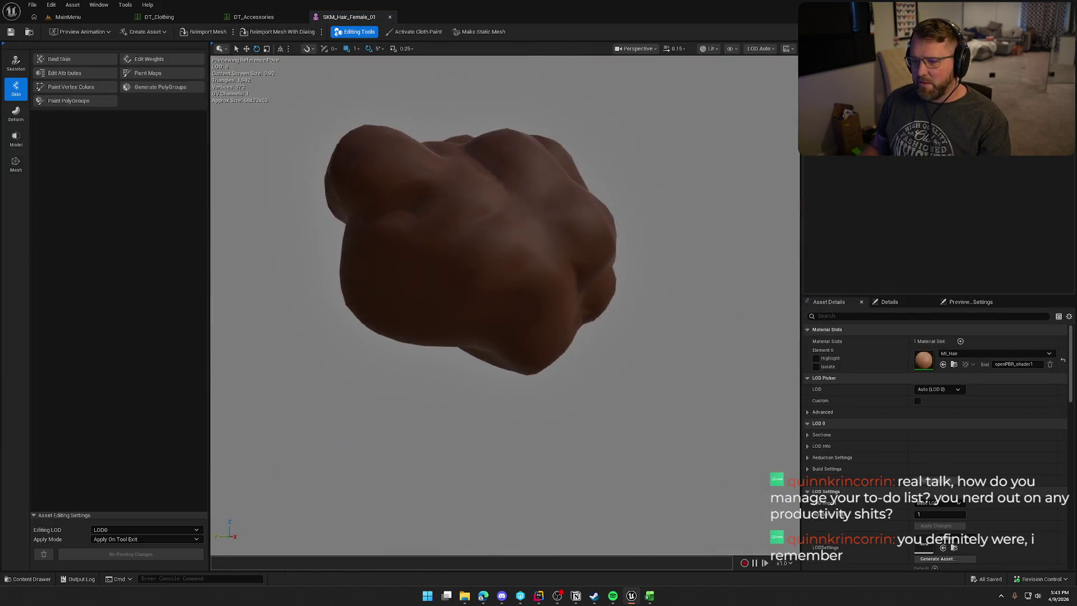
{"action": "mouse_move", "coordinate": [505, 303]}
{"action": "left_mouse_down"}
{"action": "mouse_move", "coordinate": [589, 292]}
{"action": "mouse_move", "coordinate": [544, 289]}
{"action": "mouse_move", "coordinate": [594, 301]}
{"action": "mouse_move", "coordinate": [516, 300]}
{"action": "mouse_move", "coordinate": [456, 327]}
{"action": "mouse_move", "coordinate": [387, 314]}
{"action": "left_mouse_up"}
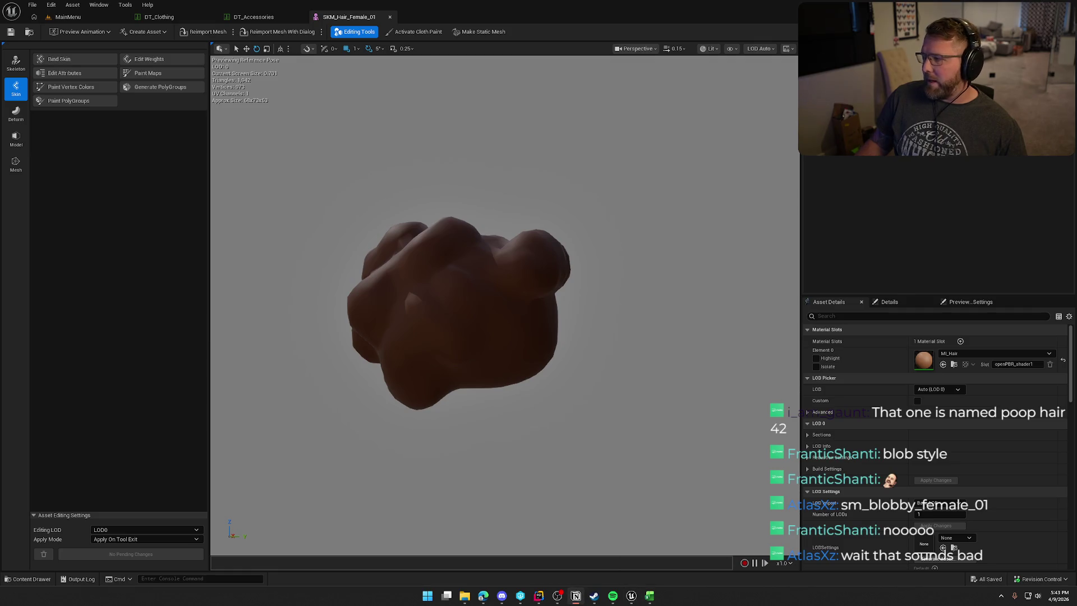
{"action": "left_click", "coordinate": [577, 596]}
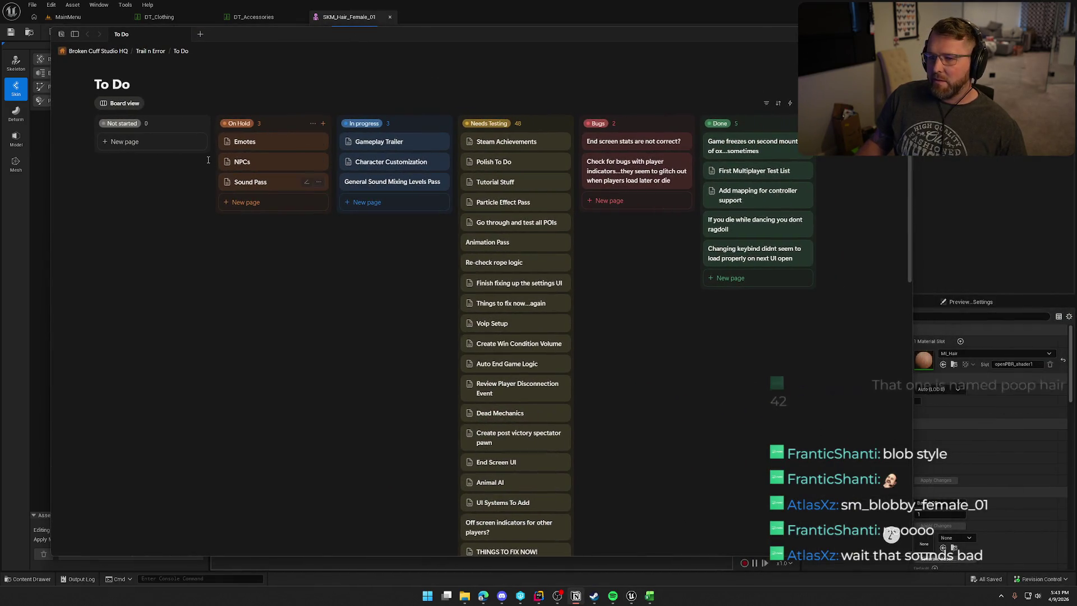
- Open the Trail n Error To Do board as a full page and scroll through its columns
{"action": "left_click", "coordinate": [150, 51]}
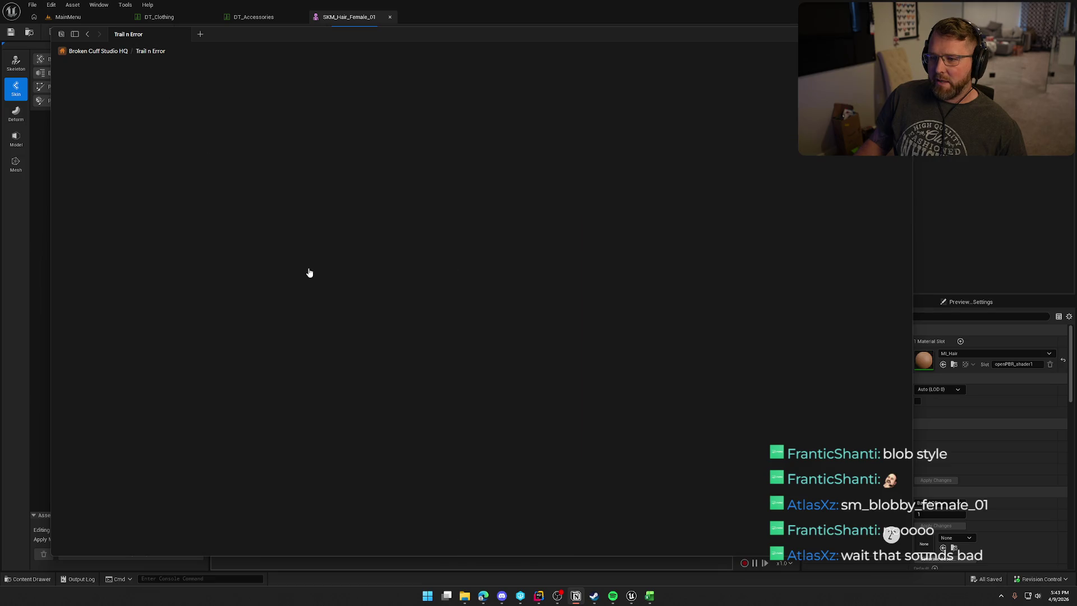
{"action": "scroll", "coordinate": [438, 304], "scroll_direction": "down", "scroll_amount": 15}
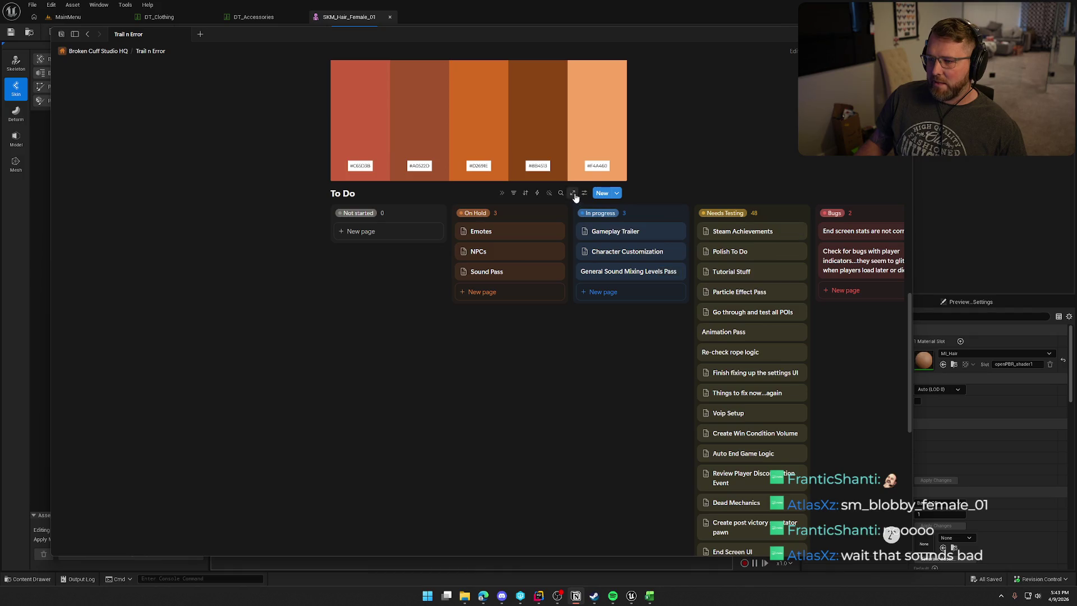
{"action": "left_click", "coordinate": [573, 193]}
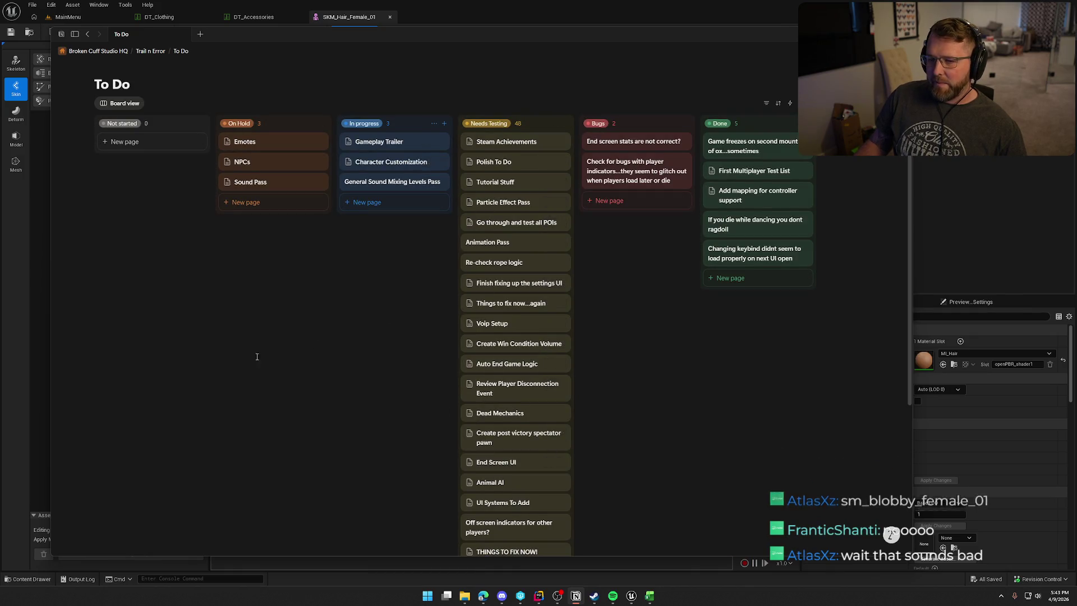
{"action": "scroll", "coordinate": [502, 334], "scroll_direction": "down", "scroll_amount": 3}
{"action": "scroll", "coordinate": [502, 333], "scroll_direction": "down", "scroll_amount": 8}
{"action": "scroll", "coordinate": [477, 339], "scroll_direction": "up", "scroll_amount": 12}
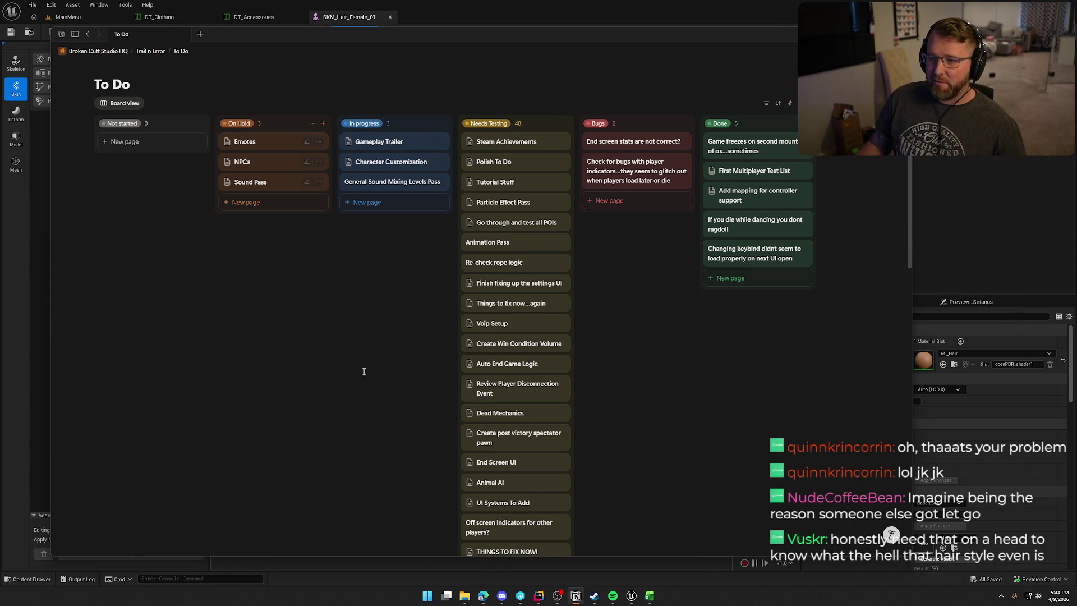
{"action": "scroll", "coordinate": [706, 354], "scroll_direction": "down", "scroll_amount": 4}
{"action": "scroll", "coordinate": [705, 354], "scroll_direction": "up", "scroll_amount": 4}
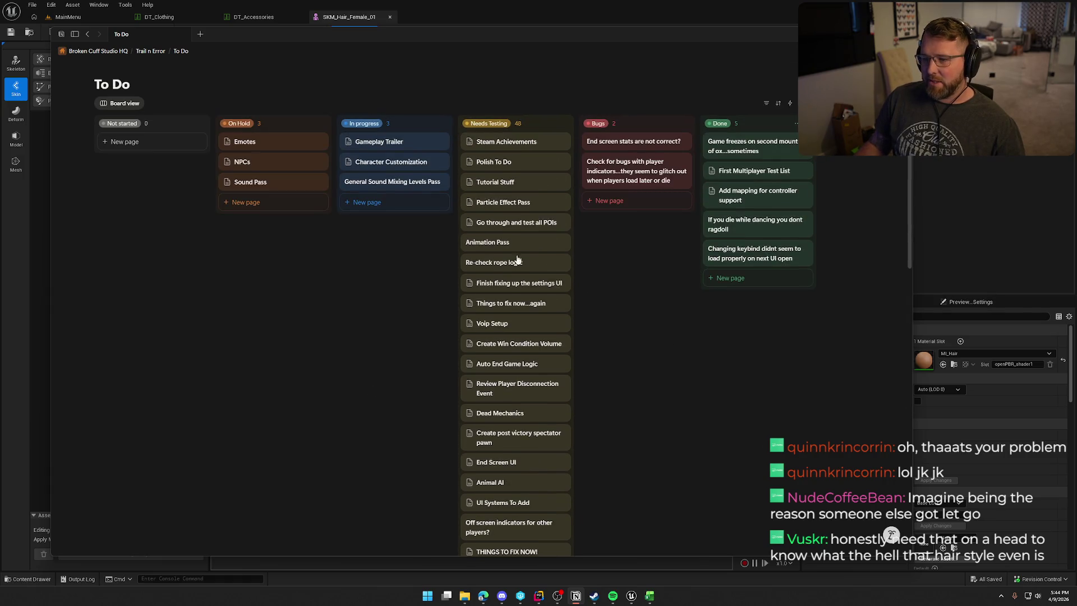
{"action": "key", "text": "alt+Tab"}
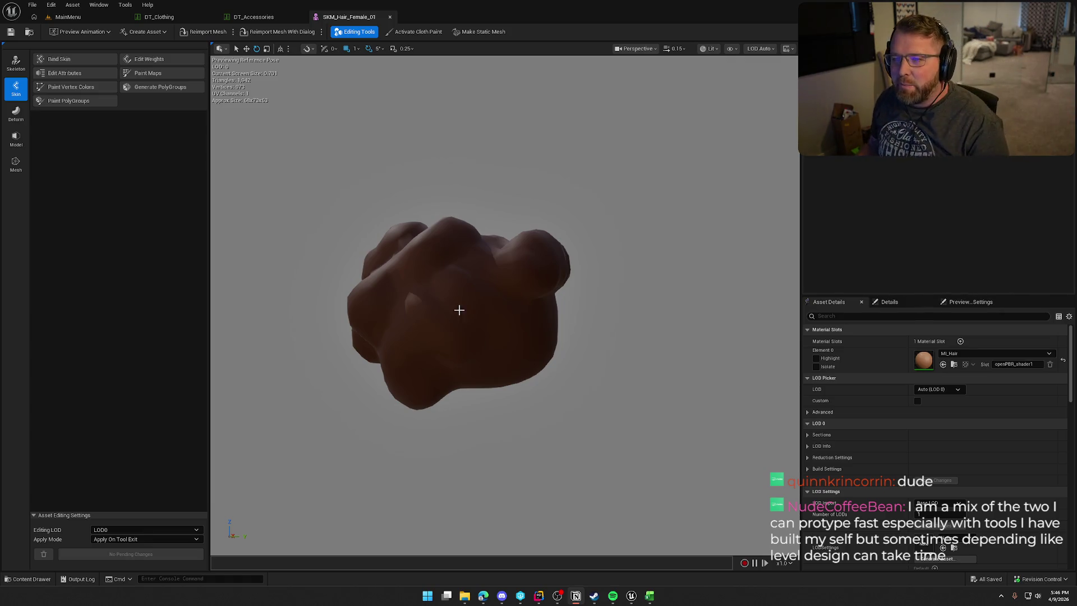
- Place the female character from Art > Characters into MainMenu, turned about 100° toward the camera
{"action": "left_click", "coordinate": [68, 17]}
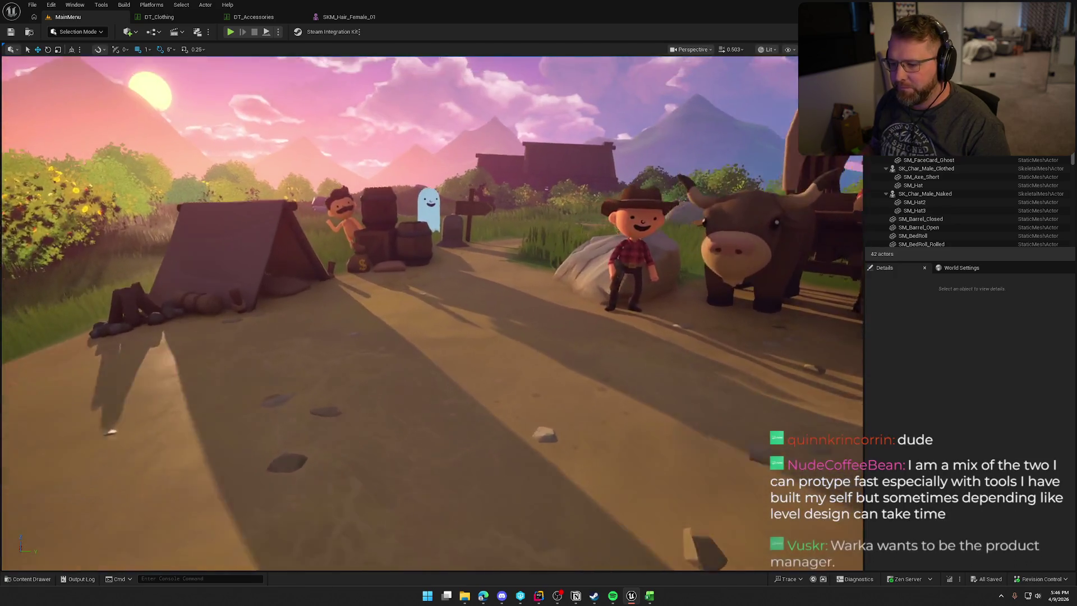
{"action": "left_click", "coordinate": [28, 579]}
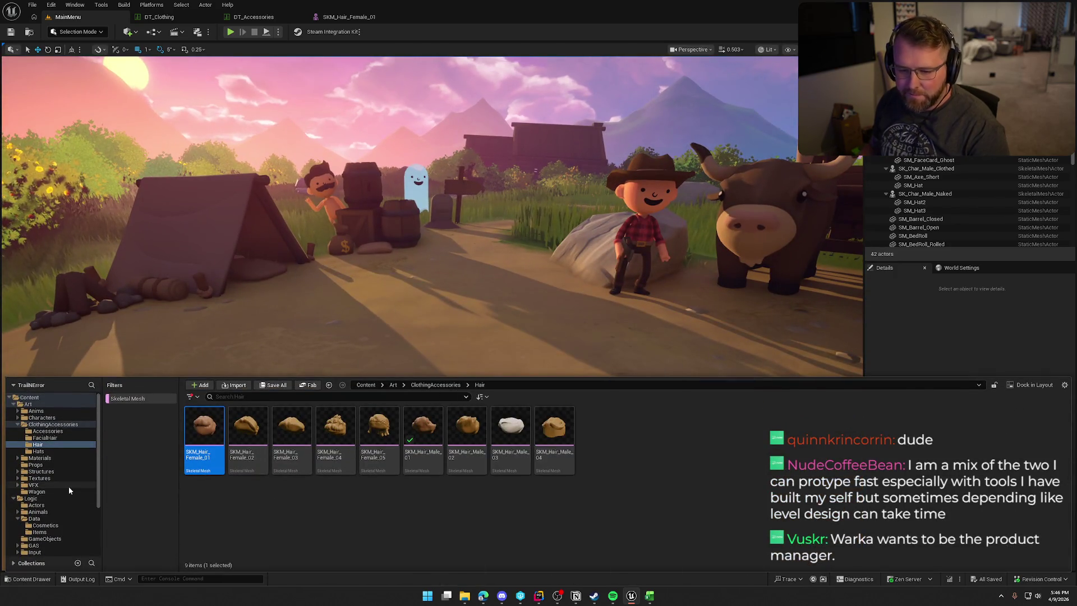
{"action": "left_click", "coordinate": [44, 412]}
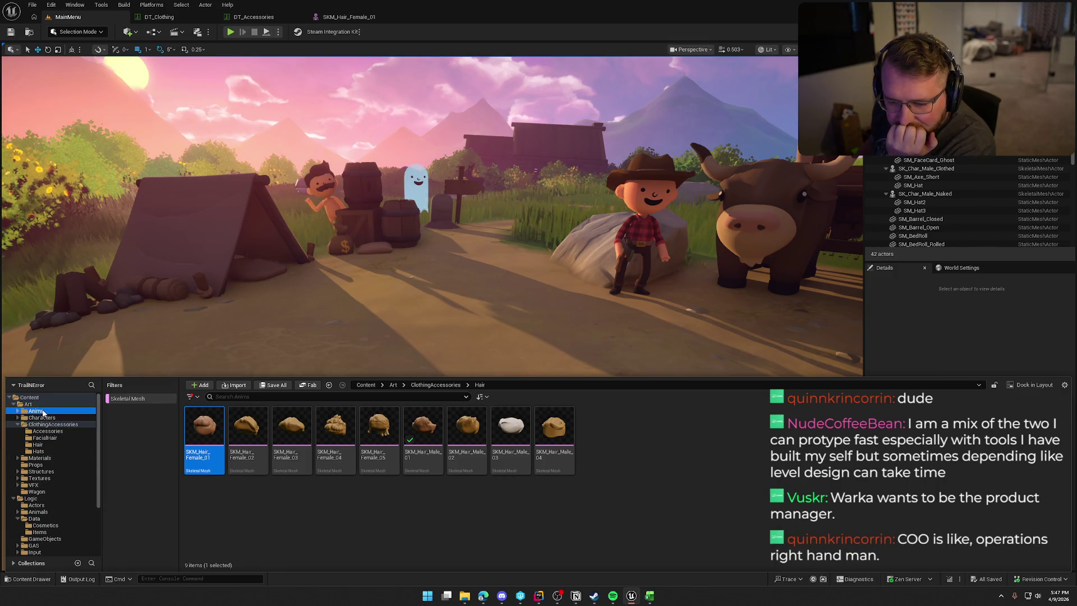
{"action": "left_click", "coordinate": [45, 418]}
{"action": "mouse_move", "coordinate": [247, 451]}
{"action": "left_mouse_down"}
{"action": "mouse_move", "coordinate": [337, 448]}
{"action": "mouse_move", "coordinate": [392, 428]}
{"action": "left_mouse_up"}
{"action": "key", "text": "e"}
{"action": "left_click_drag", "start_coordinate": [409, 465], "coordinate": [451, 441]}
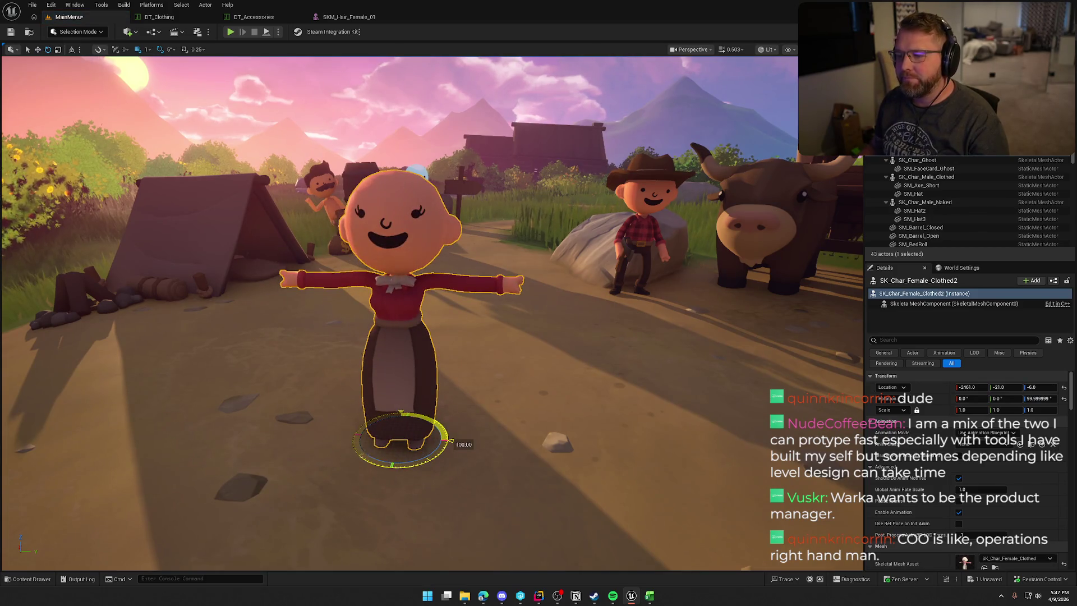
- Add a Skeletal Mesh component named Hair to the character
{"action": "left_click", "coordinate": [1032, 281]}
{"action": "type", "text": "skel"}
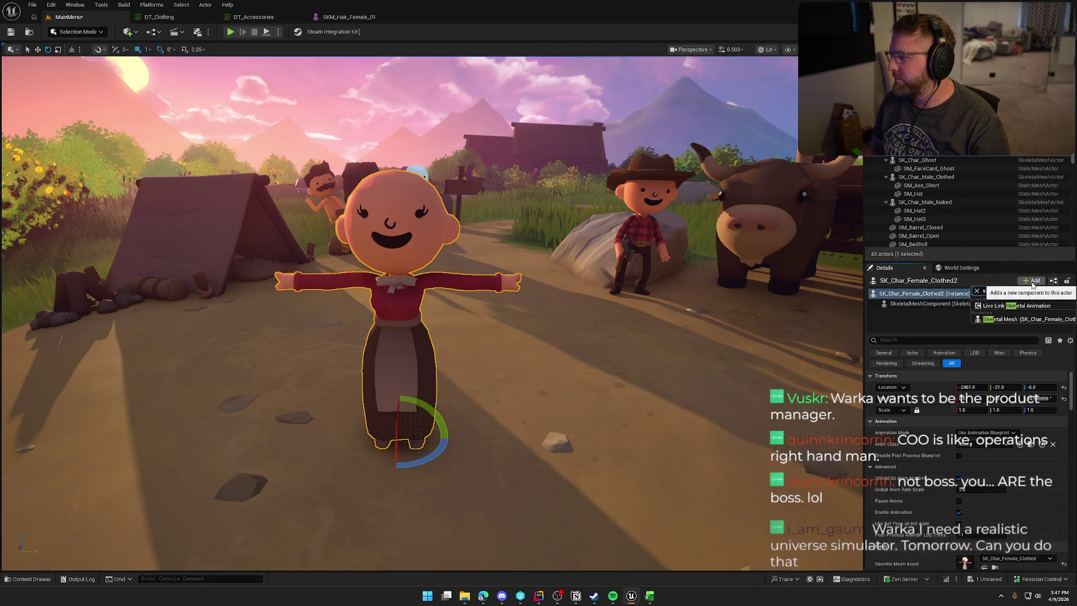
{"action": "left_click", "coordinate": [1023, 321]}
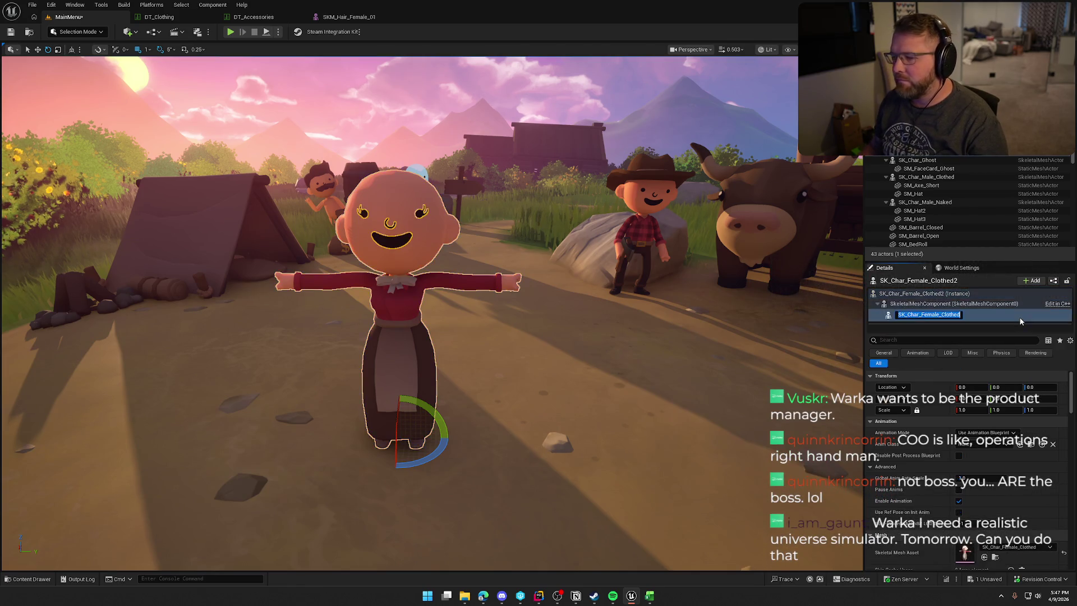
{"action": "type", "text": "Hair"}
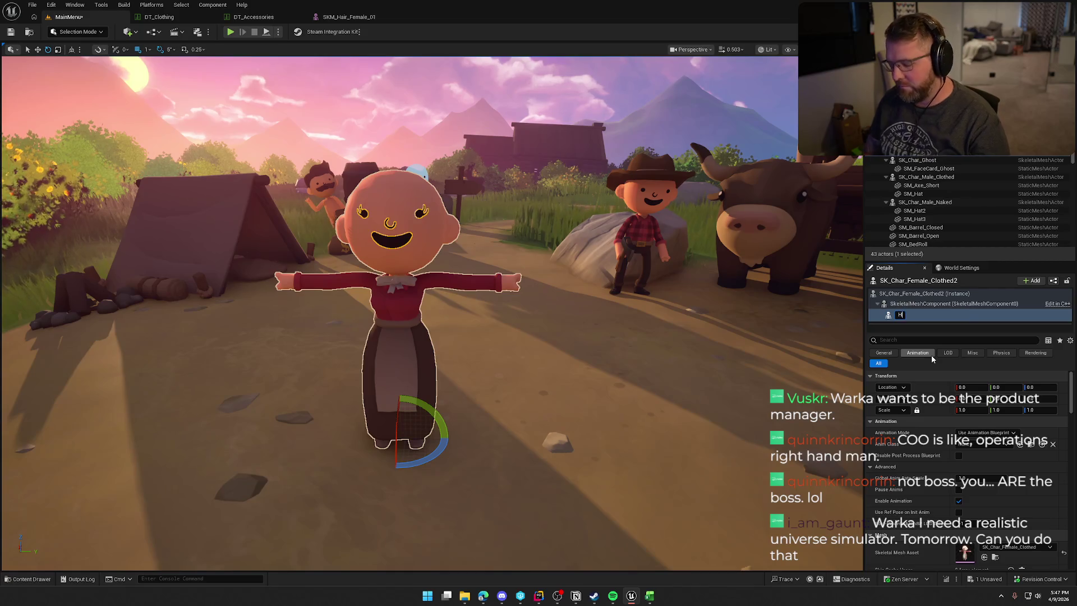
{"action": "key", "text": "Return"}
- Set the Hair component's Skeletal Mesh Asset to SKM_Hair_Female_01
{"action": "key", "text": "ctrl+space"}
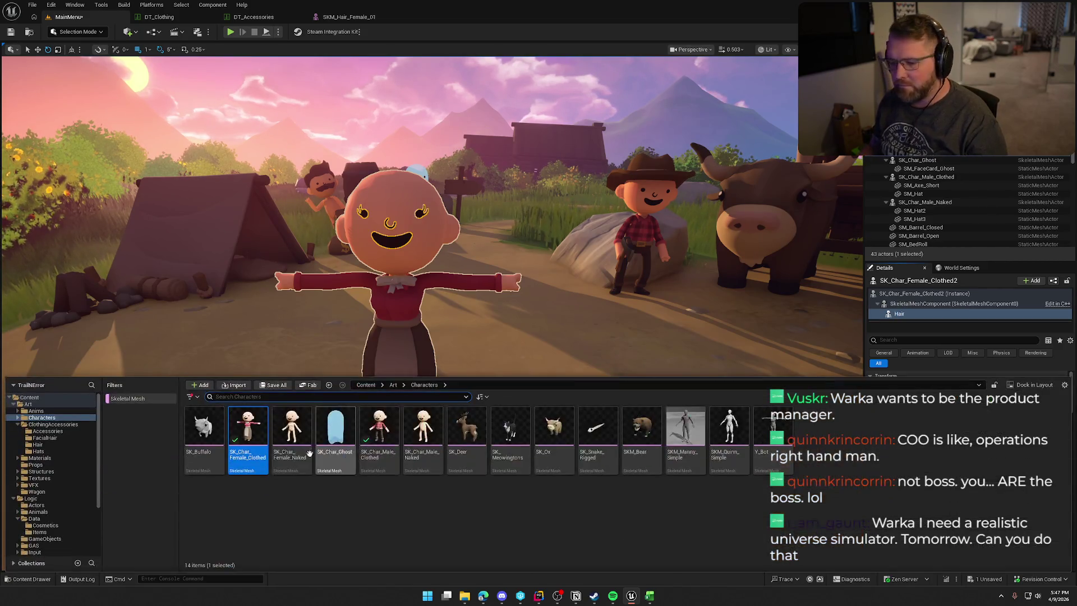
{"action": "left_click", "coordinate": [348, 16]}
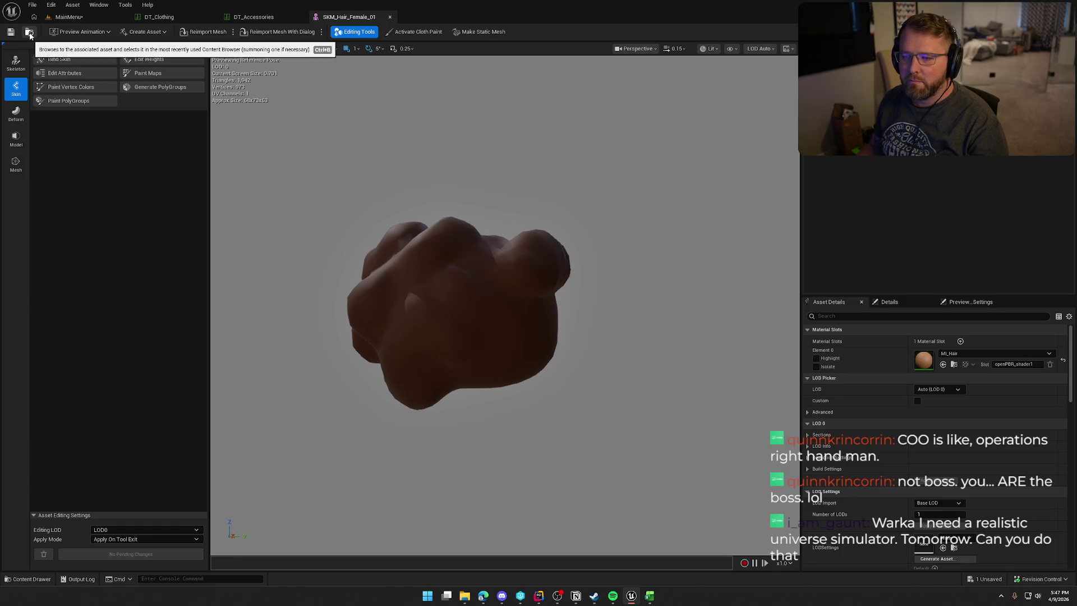
{"action": "key", "text": "ctrl+space"}
{"action": "left_click", "coordinate": [69, 17]}
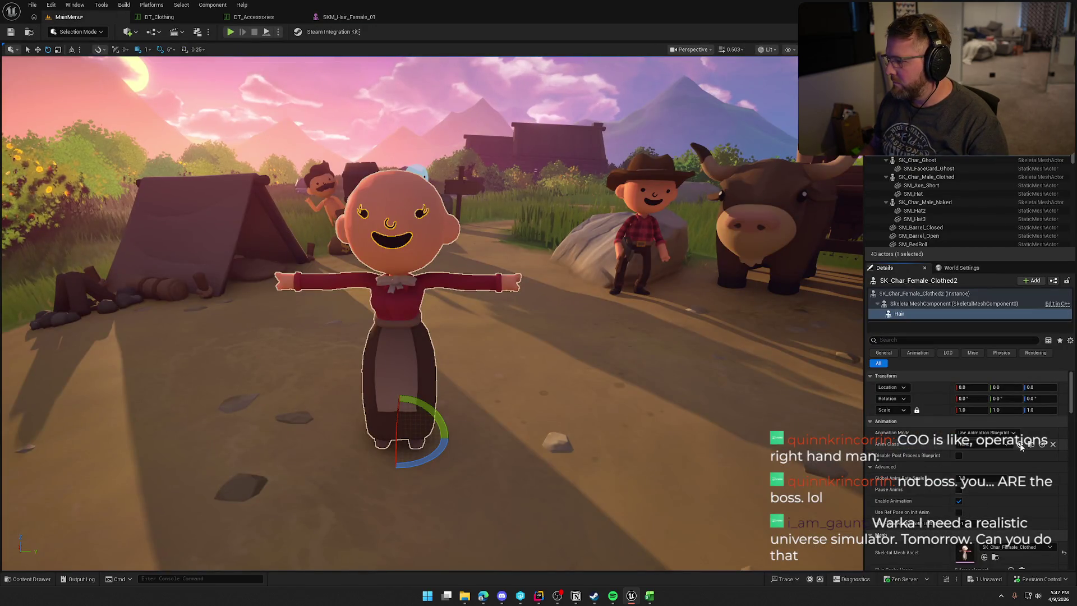
{"action": "left_click", "coordinate": [985, 557]}
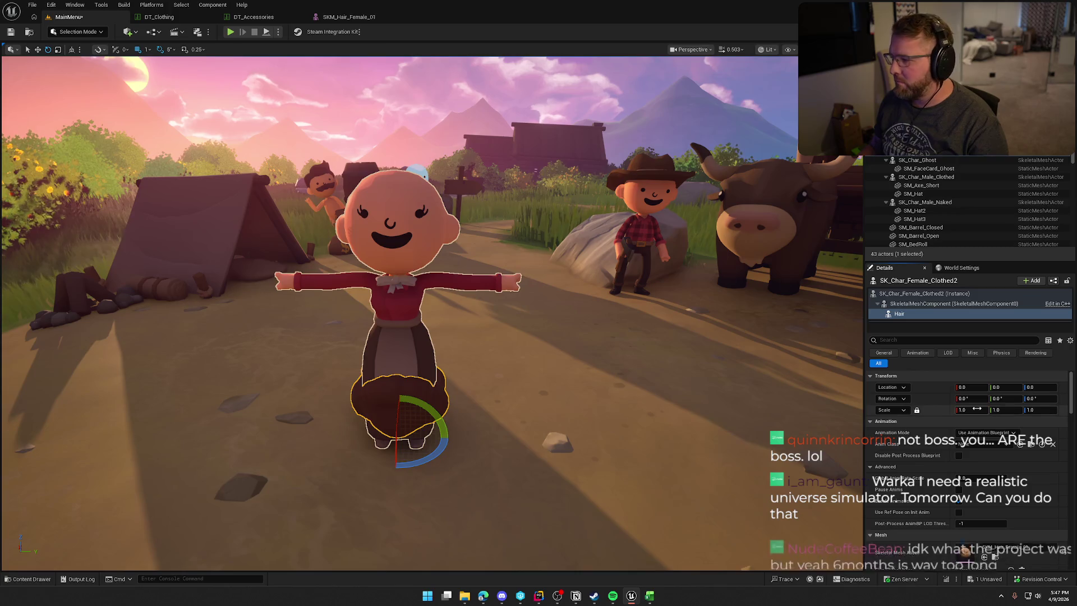
{"action": "scroll", "coordinate": [987, 555], "scroll_direction": "down", "scroll_amount": 1}
{"action": "scroll", "coordinate": [1000, 499], "scroll_direction": "up", "scroll_amount": 2}
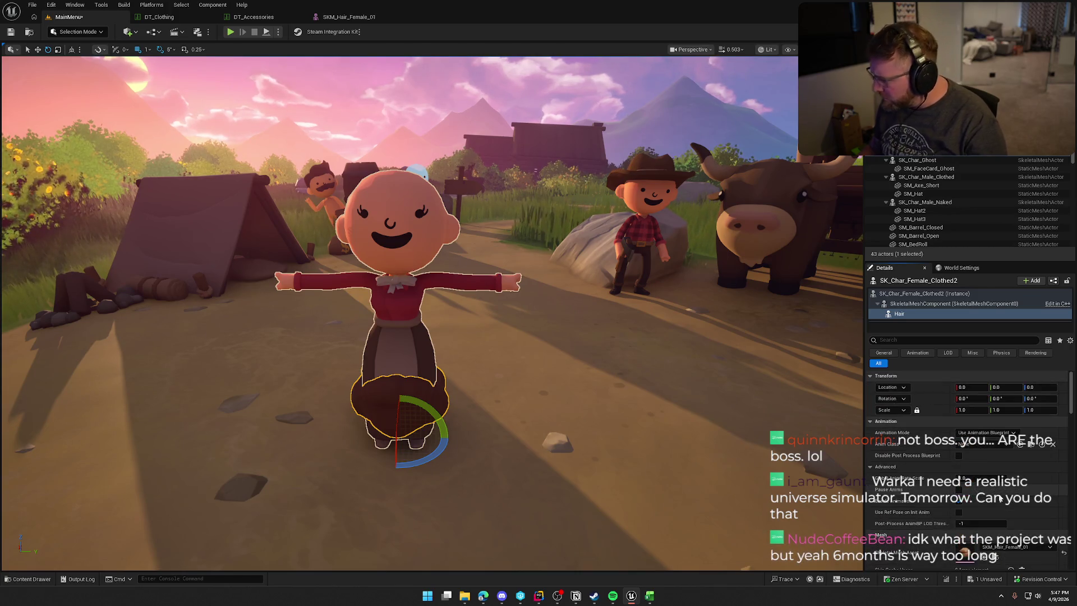
{"action": "scroll", "coordinate": [1000, 499], "scroll_direction": "down", "scroll_amount": 3}
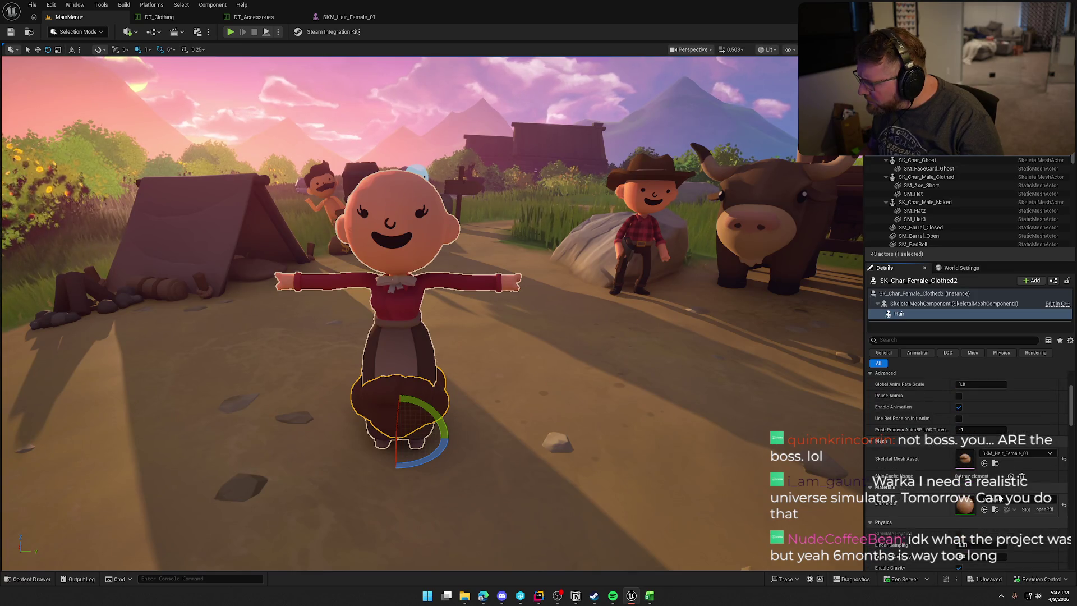
{"action": "scroll", "coordinate": [1000, 498], "scroll_direction": "down", "scroll_amount": 2}
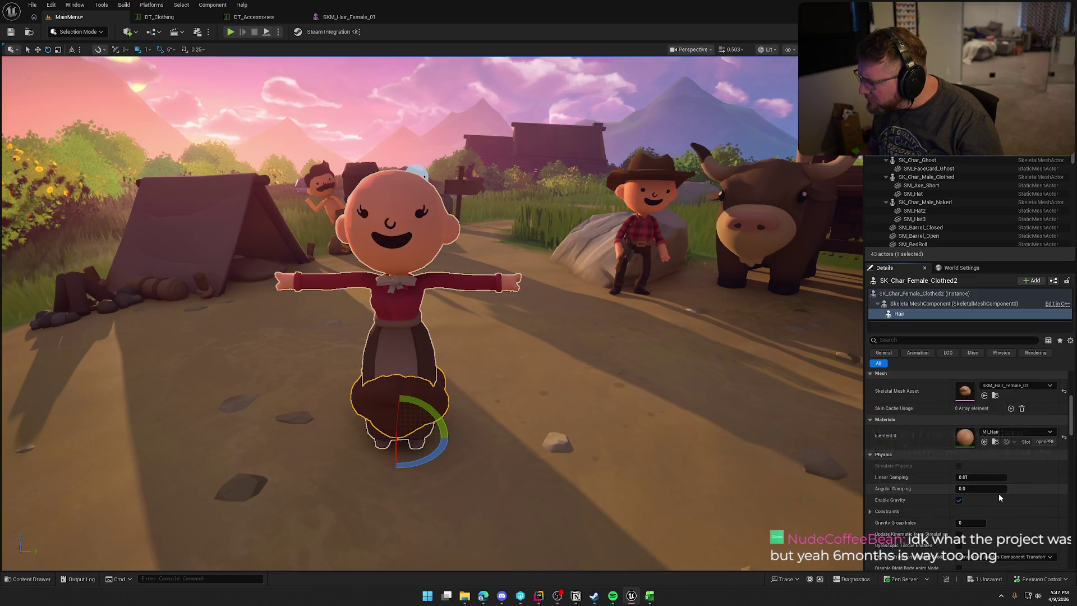
{"action": "scroll", "coordinate": [1000, 499], "scroll_direction": "down", "scroll_amount": 5}
{"action": "scroll", "coordinate": [1000, 498], "scroll_direction": "down", "scroll_amount": 4}
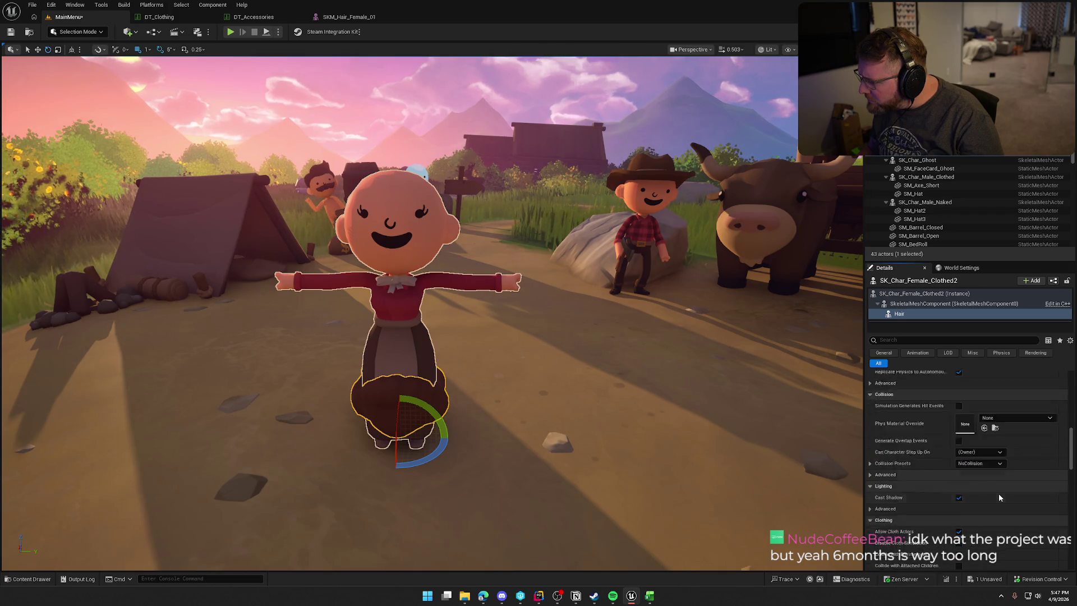
- Search the details for 'sock', clear the filter, and reselect the Hair component
{"action": "left_click", "coordinate": [918, 341]}
{"action": "type", "text": "sock"}
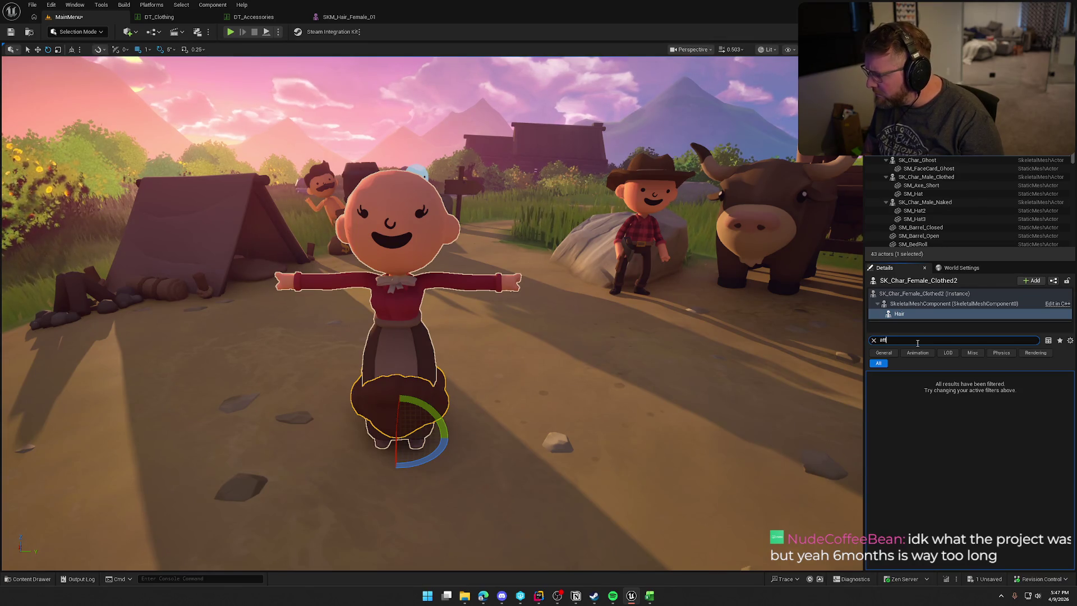
{"action": "key", "text": "BackSpace"}
{"action": "key", "text": "BackSpace"}
{"action": "key", "text": "BackSpace"}
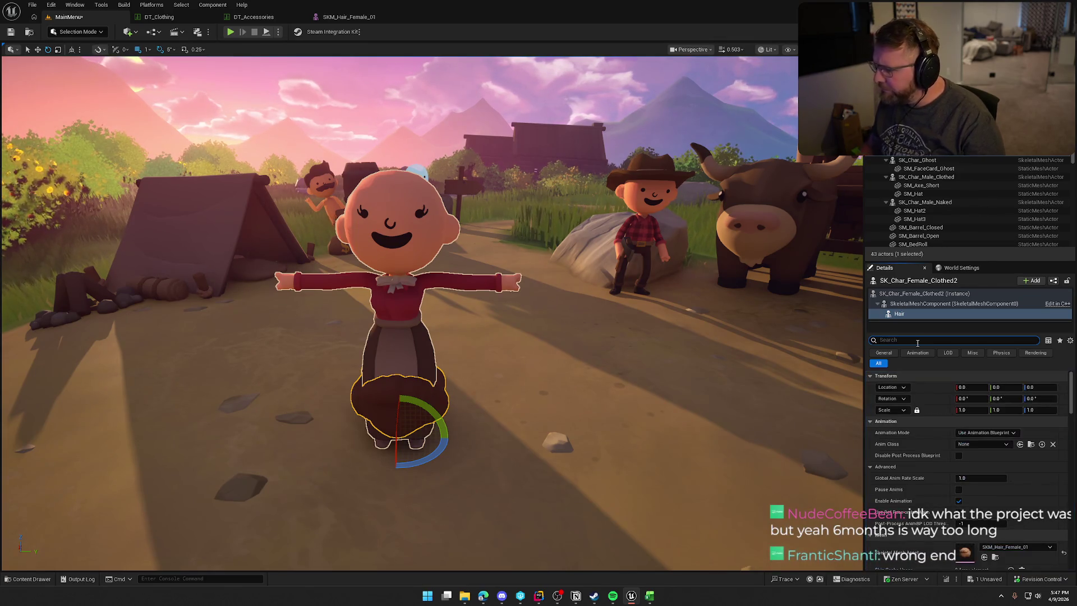
{"action": "left_click", "coordinate": [948, 303]}
{"action": "left_click", "coordinate": [899, 313]}
{"action": "scroll", "coordinate": [416, 412], "scroll_direction": "up", "scroll_amount": 1}
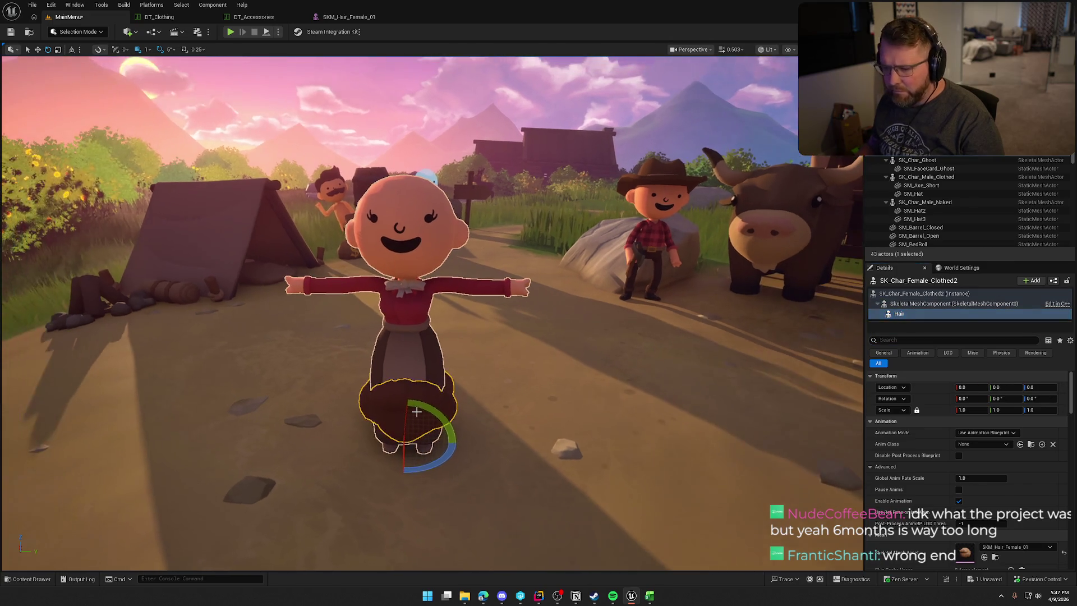
- Move the Hair component up along Z onto her head and orbit to inspect it
{"action": "key", "text": "w"}
{"action": "mouse_move", "coordinate": [416, 412]}
{"action": "left_mouse_down"}
{"action": "mouse_move", "coordinate": [417, 180]}
{"action": "mouse_move", "coordinate": [417, 219]}
{"action": "left_mouse_up"}
{"action": "mouse_move", "coordinate": [486, 303]}
{"action": "left_mouse_down"}
{"action": "mouse_move", "coordinate": [527, 337]}
{"action": "mouse_move", "coordinate": [471, 304]}
{"action": "mouse_move", "coordinate": [597, 319]}
{"action": "left_mouse_up"}
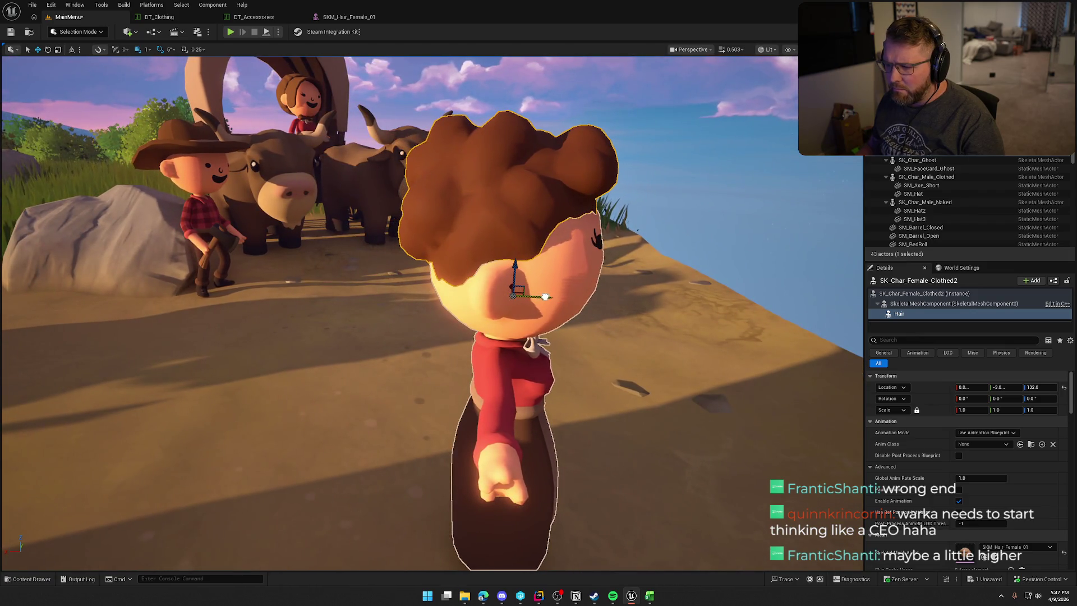
{"action": "mouse_move", "coordinate": [508, 260]}
{"action": "left_mouse_down"}
{"action": "mouse_move", "coordinate": [559, 236]}
{"action": "mouse_move", "coordinate": [662, 240]}
{"action": "left_mouse_up"}
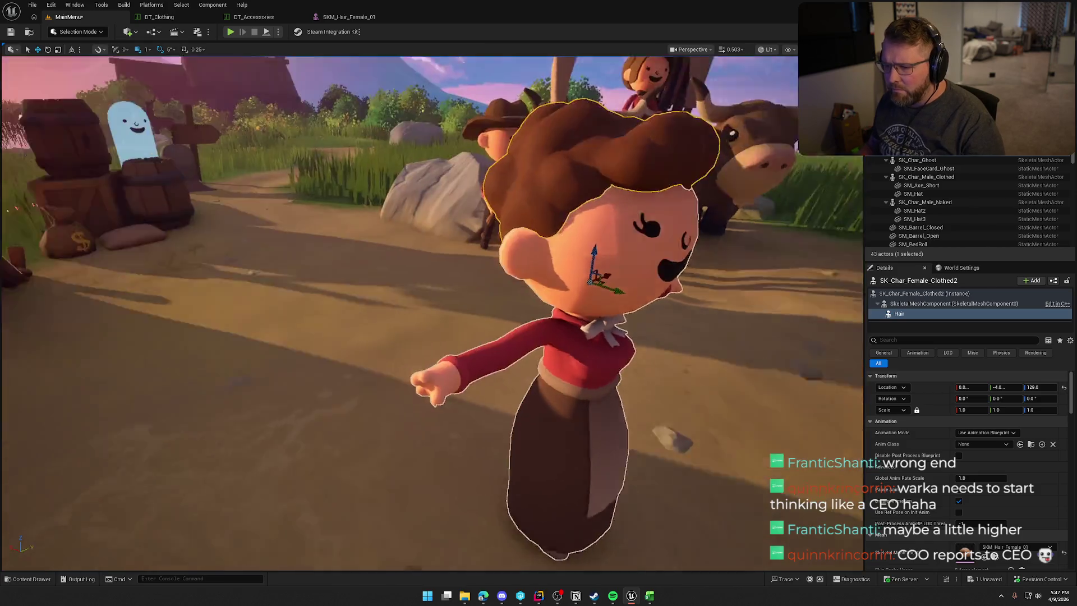
{"action": "key", "text": "Escape"}
{"action": "scroll", "coordinate": [432, 315], "scroll_direction": "up", "scroll_amount": 3}
{"action": "left_click_drag", "start_coordinate": [432, 314], "coordinate": [612, 314]}
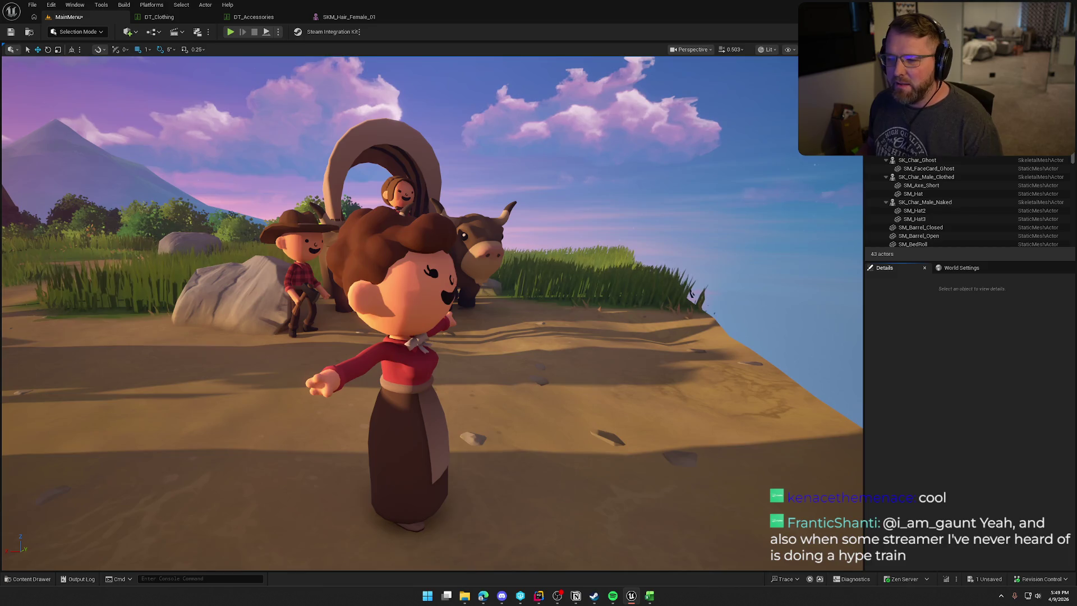
{"action": "left_click", "coordinate": [396, 253]}
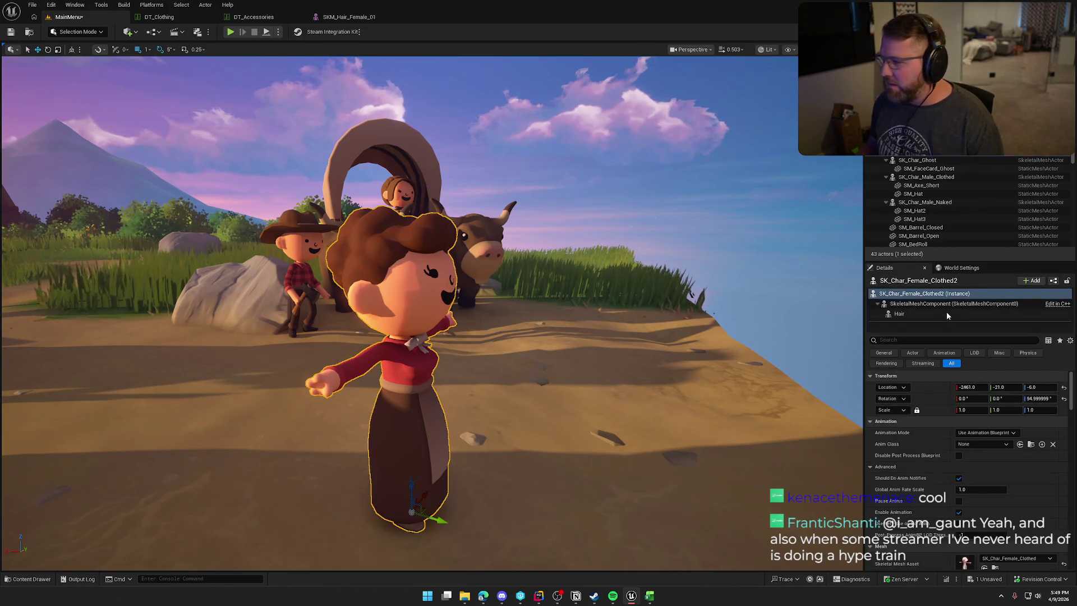
{"action": "left_click", "coordinate": [941, 314]}
{"action": "mouse_move", "coordinate": [490, 285]}
{"action": "left_mouse_down"}
{"action": "mouse_move", "coordinate": [460, 285]}
{"action": "mouse_move", "coordinate": [489, 285]}
{"action": "mouse_move", "coordinate": [479, 279]}
{"action": "left_mouse_up"}
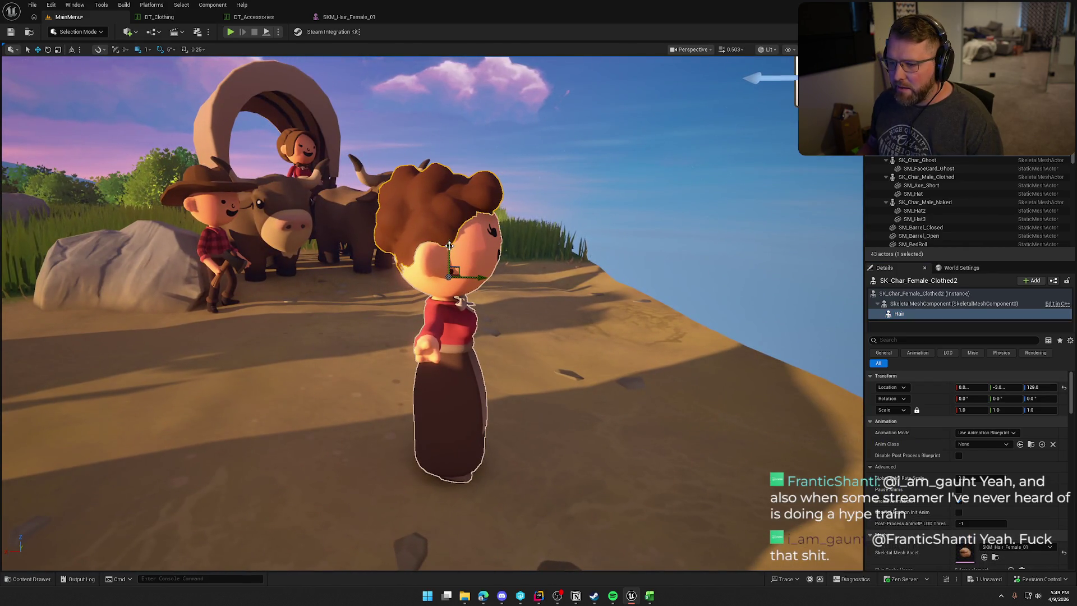
{"action": "key", "text": "Escape"}
{"action": "key", "text": "1"}
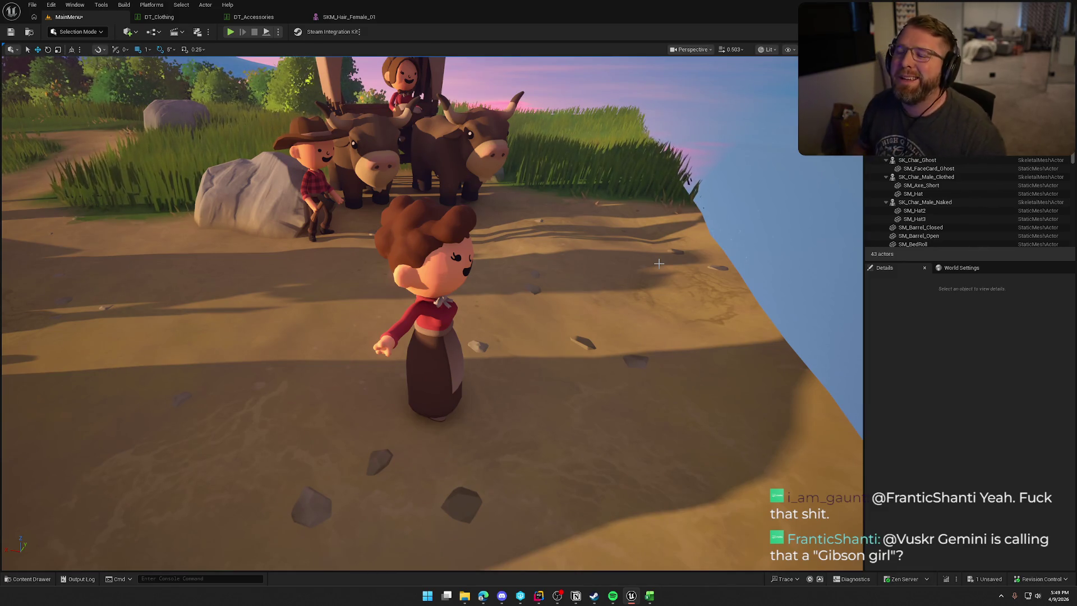
{"action": "left_click_drag", "start_coordinate": [659, 263], "coordinate": [982, 274]}
{"action": "left_click_drag", "start_coordinate": [606, 302], "coordinate": [611, 302]}
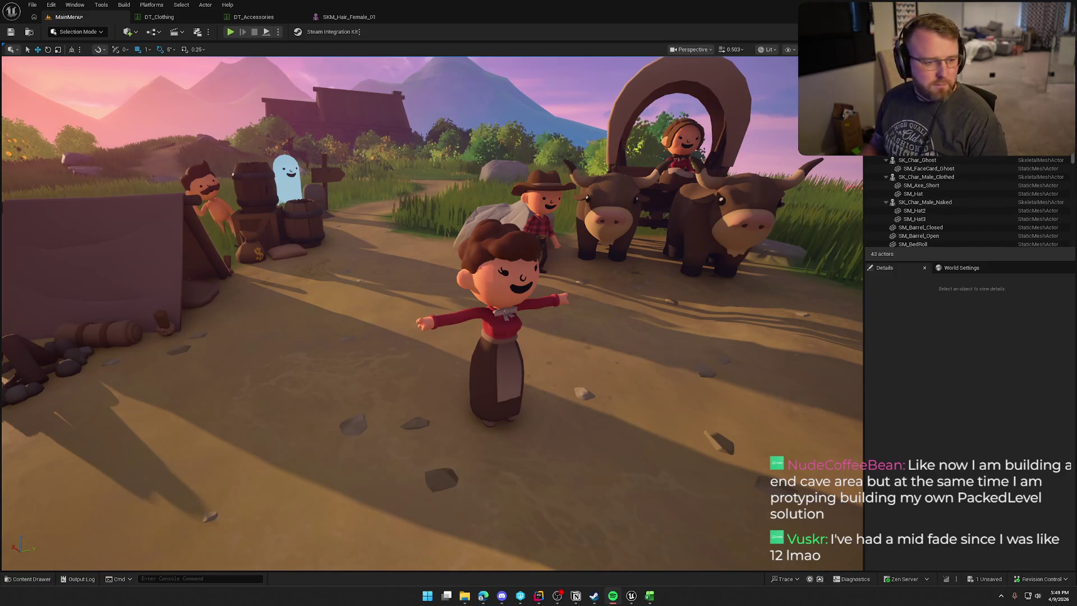
{"action": "left_click_drag", "start_coordinate": [2, 115], "coordinate": [204, 102]}
{"action": "double_click", "coordinate": [203, 102]}
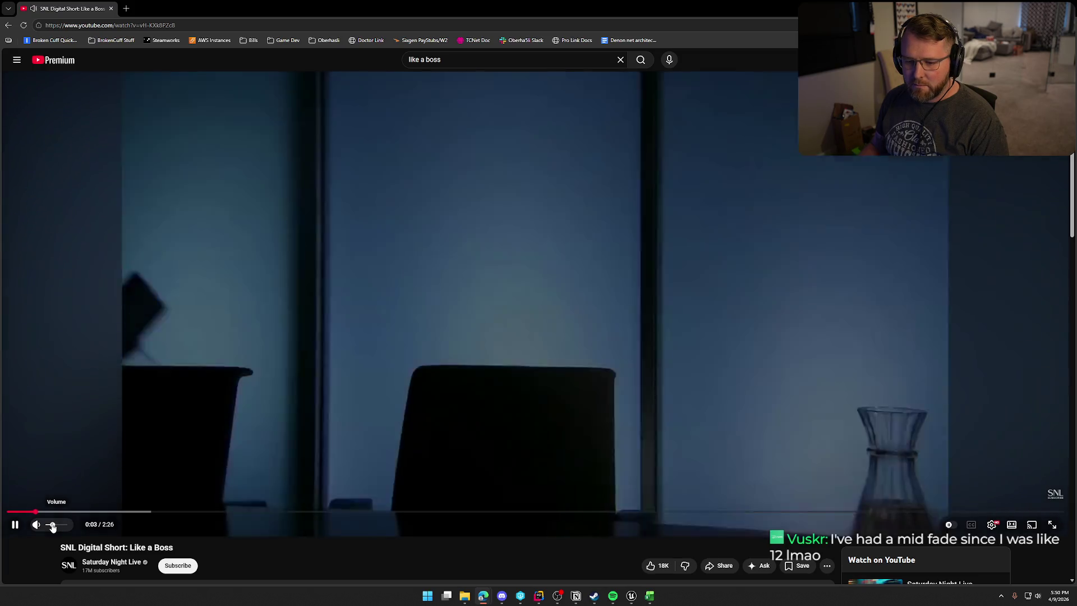
{"action": "double_click", "coordinate": [554, 273]}
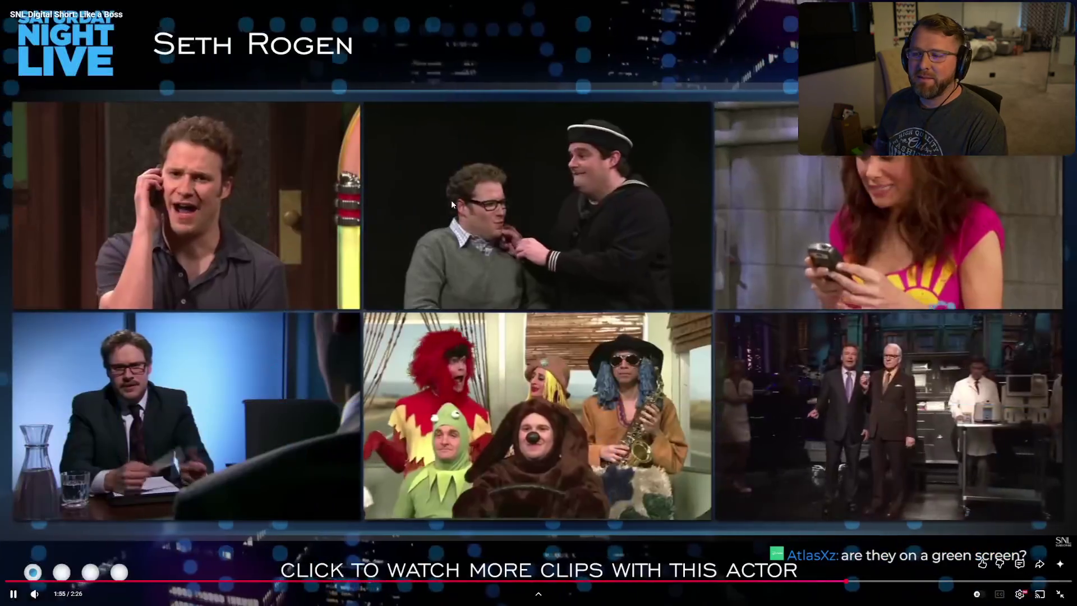
{"action": "right_click", "coordinate": [453, 196]}
{"action": "key", "text": "Escape"}
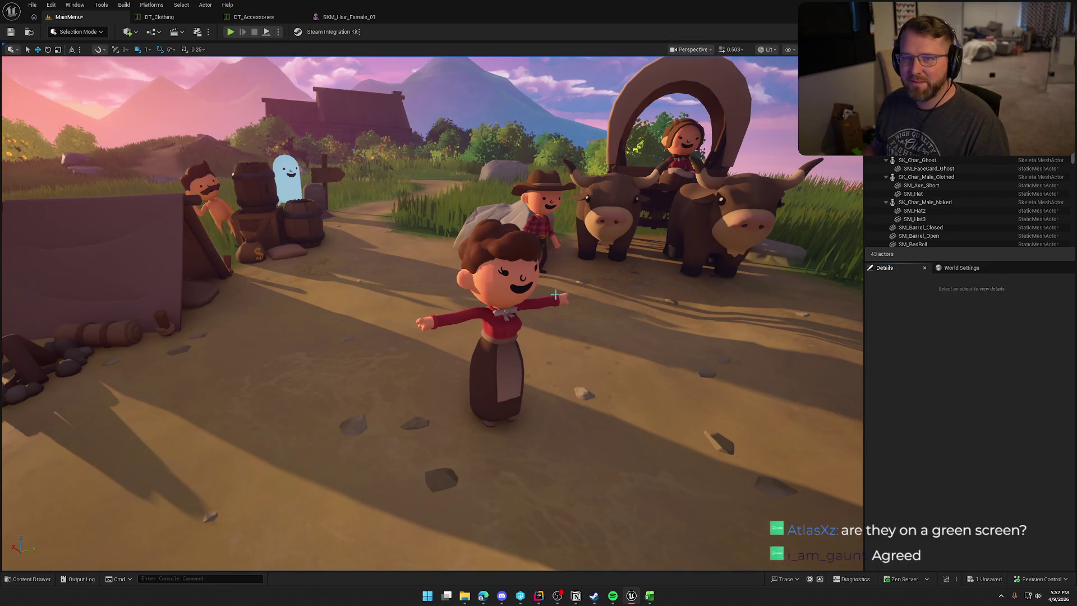
- Focus on the pioneer woman and lower her Hair component's Z from 129.0 to 126.0
{"action": "left_click_drag", "start_coordinate": [559, 279], "coordinate": [558, 279]}
{"action": "left_click", "coordinate": [269, 393]}
{"action": "key", "text": "f"}
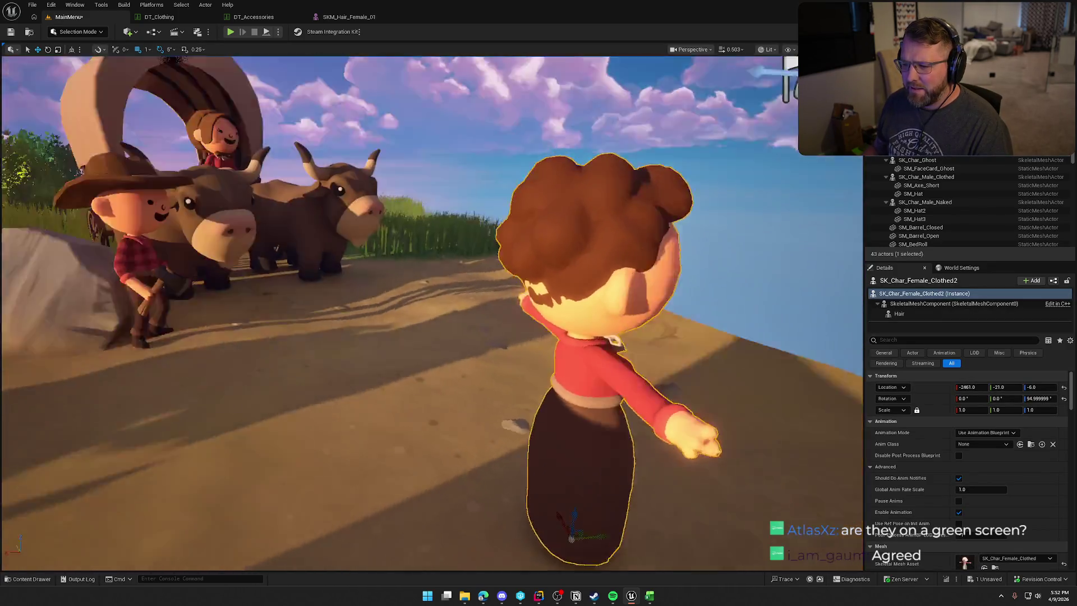
{"action": "left_click", "coordinate": [899, 313]}
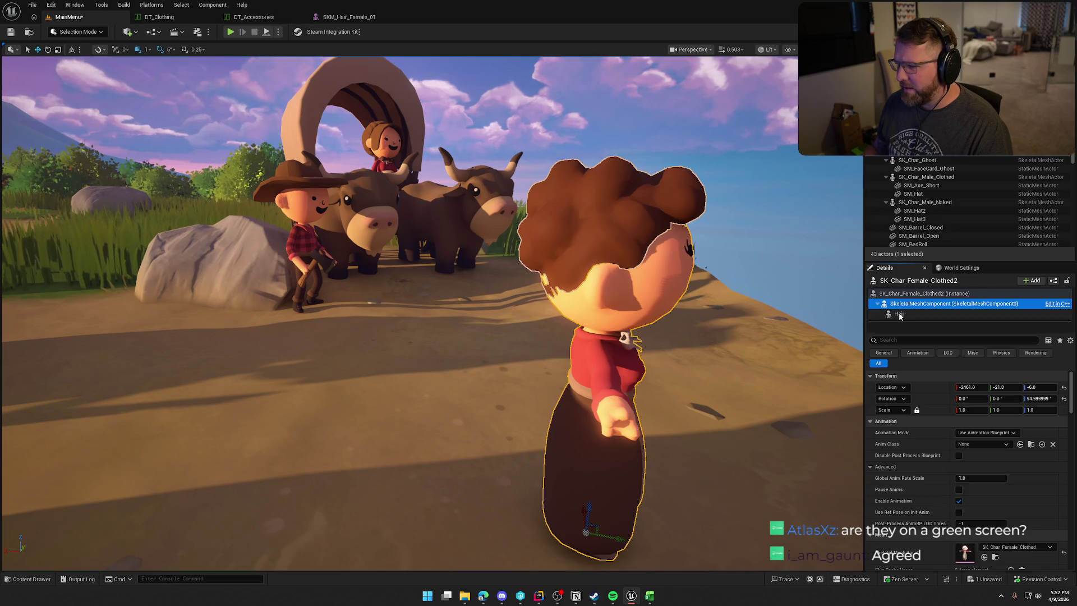
{"action": "left_click_drag", "start_coordinate": [611, 272], "coordinate": [707, 287]}
{"action": "key", "text": "Escape"}
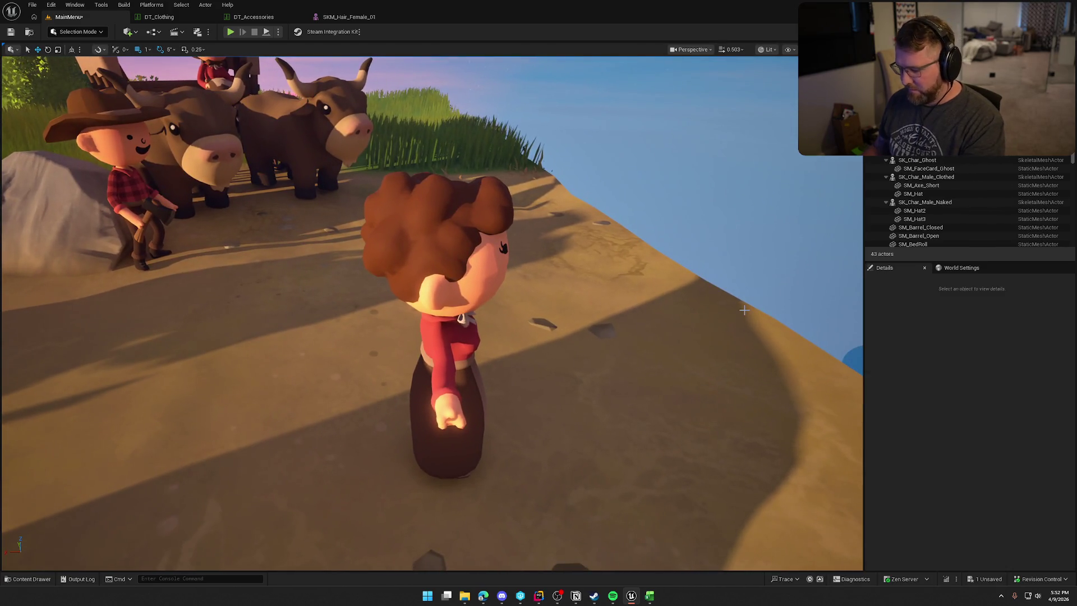
- Capture a screenshot of the region around the woman
{"action": "key", "text": "super+shift+s"}
{"action": "left_click_drag", "start_coordinate": [325, 161], "coordinate": [573, 503]}
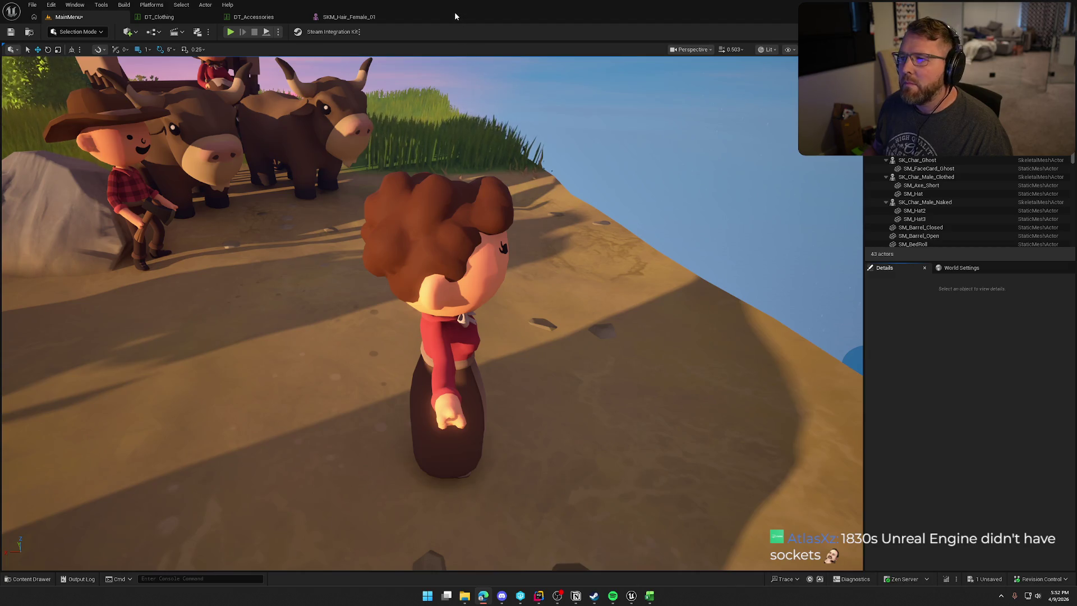
{"action": "key", "text": "alt+Tab"}
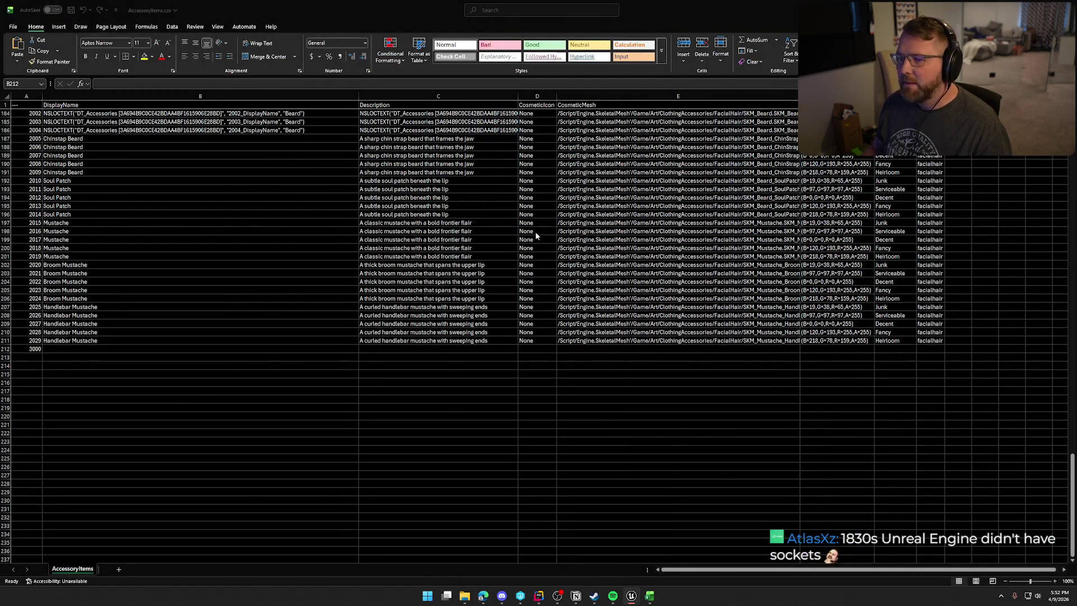
- Paste 'Pioneer Bun' into B212 as the display name for ID 3000
{"action": "left_click", "coordinate": [71, 349]}
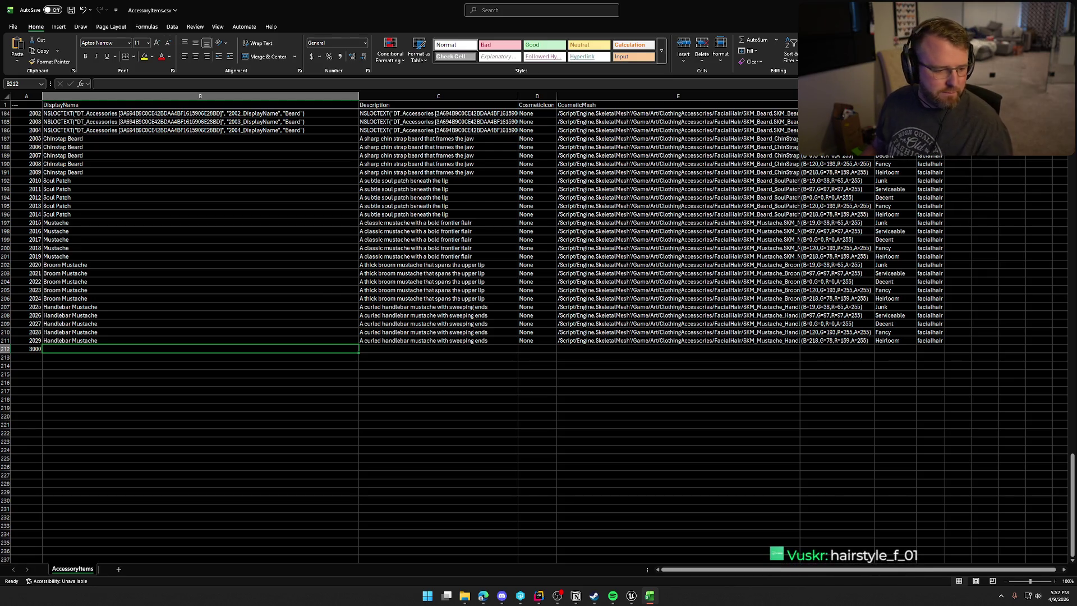
{"action": "key", "text": "alt+Tab"}
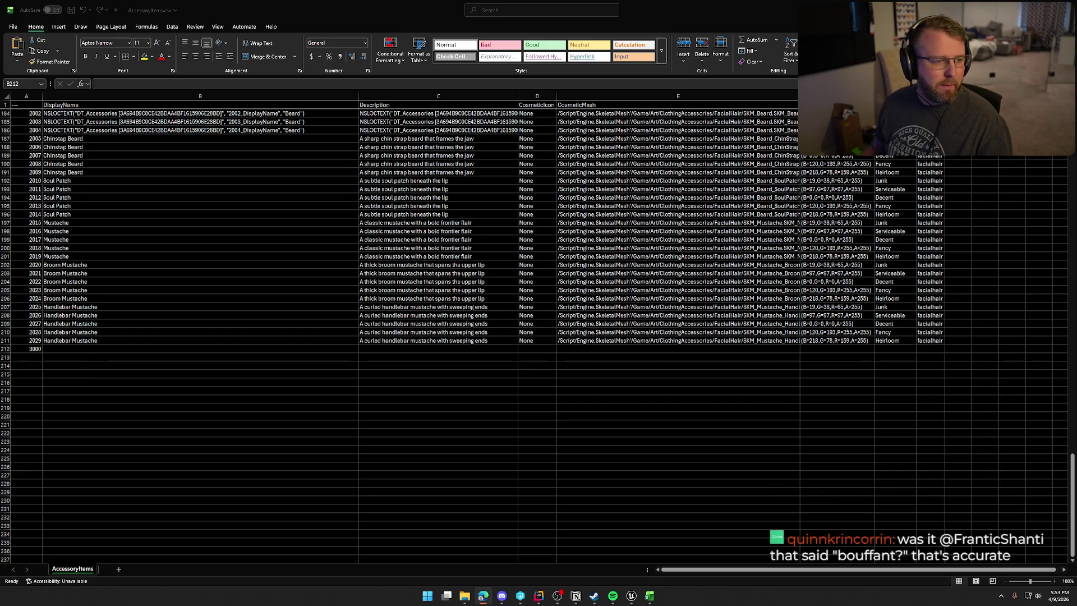
{"action": "left_click", "coordinate": [55, 349]}
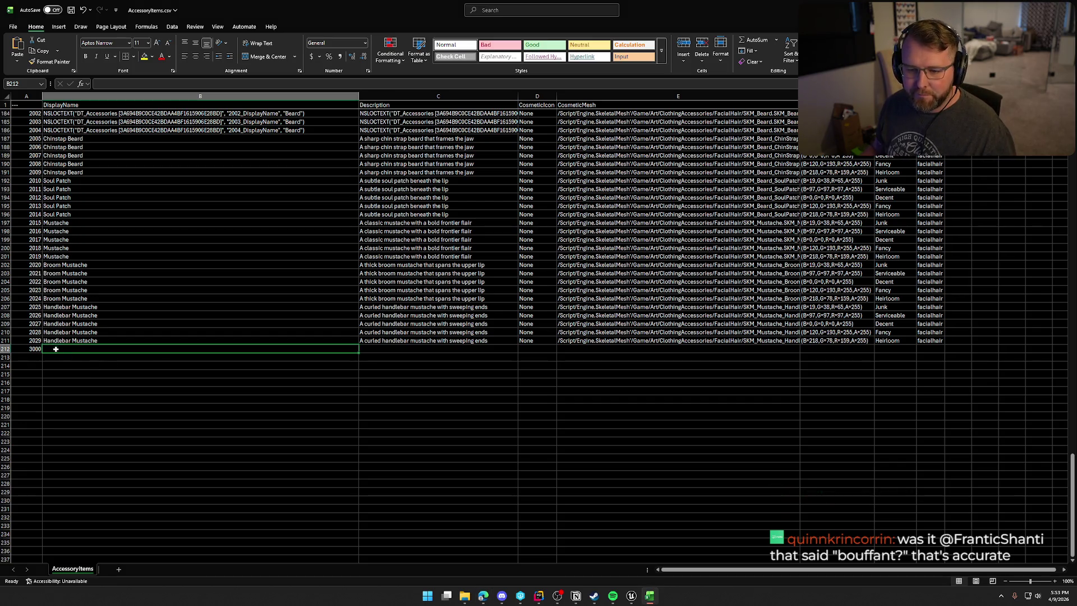
{"action": "type", "text": "Pioneer Bun"}
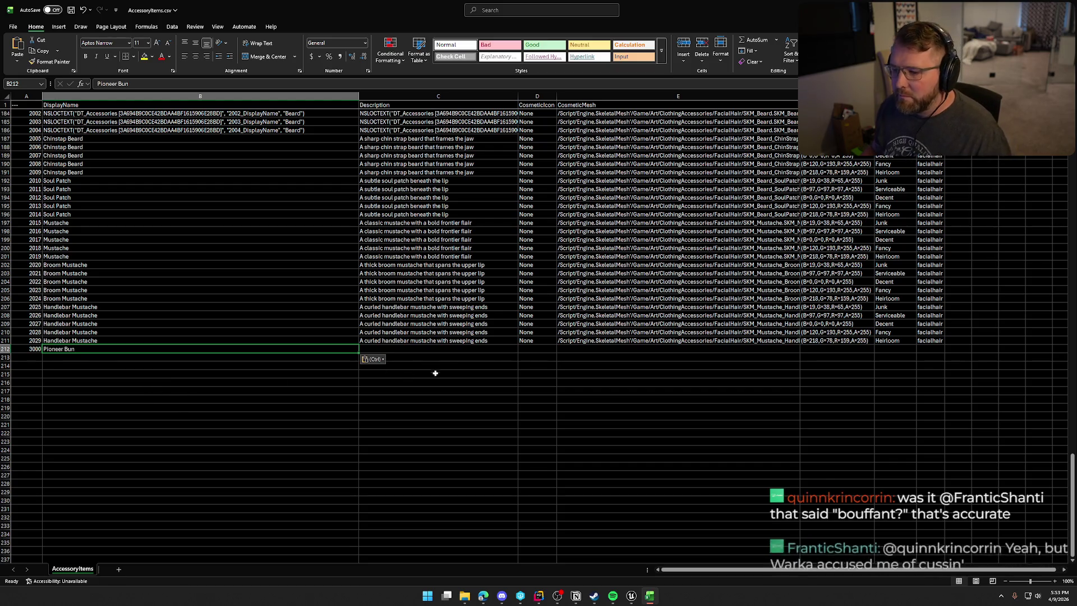
{"action": "left_click", "coordinate": [440, 349]}
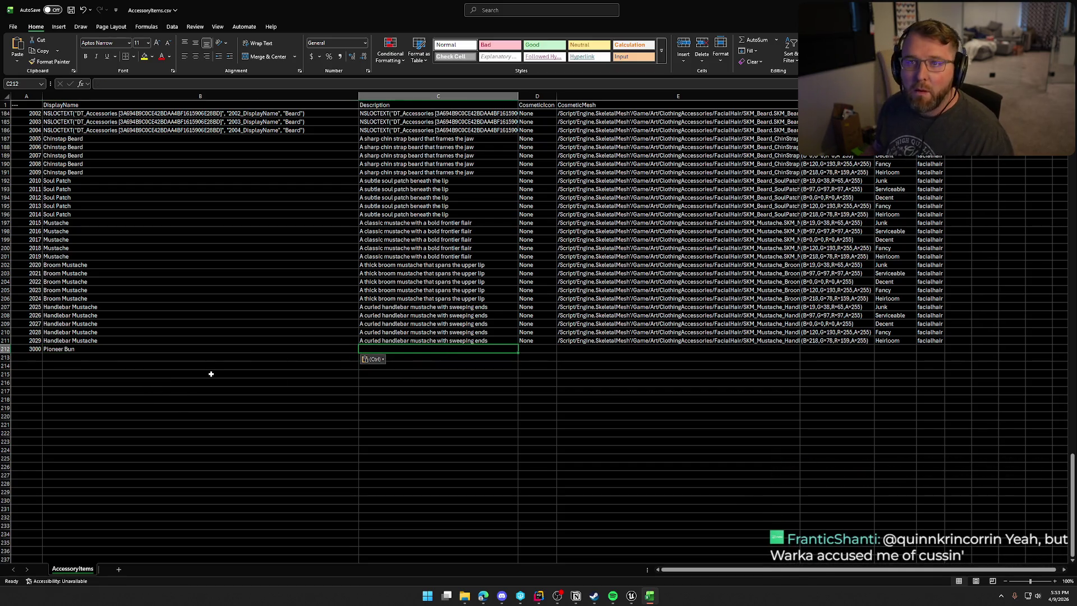
{"action": "left_click", "coordinate": [32, 349]}
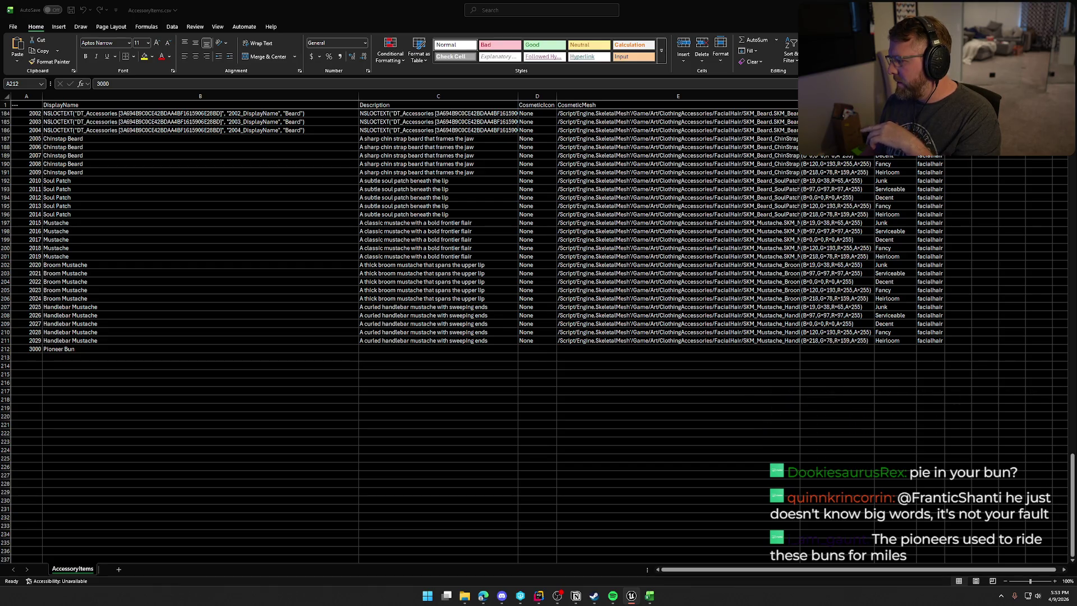
- Enter ID 3001 below 3000 and fill the ID series down to 3044
{"action": "left_click", "coordinate": [34, 349]}
{"action": "key", "text": "ctrl+v"}
{"action": "left_click", "coordinate": [30, 355]}
{"action": "type", "text": "3"}
{"action": "key", "text": "Return"}
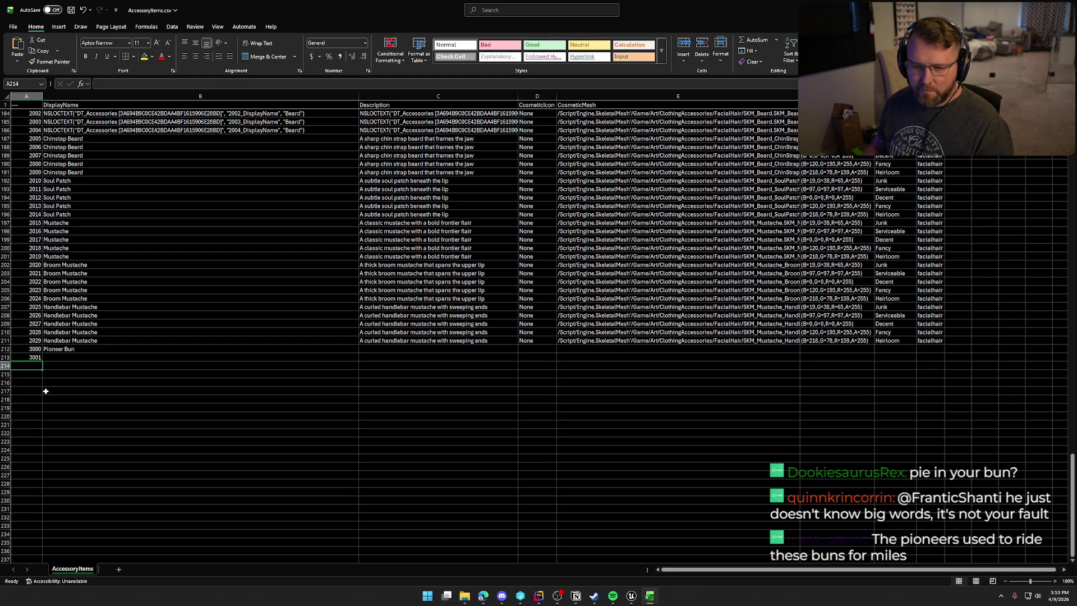
{"action": "mouse_move", "coordinate": [39, 350]}
{"action": "left_mouse_down"}
{"action": "mouse_move", "coordinate": [44, 580]}
{"action": "mouse_move", "coordinate": [45, 542]}
{"action": "left_mouse_up"}
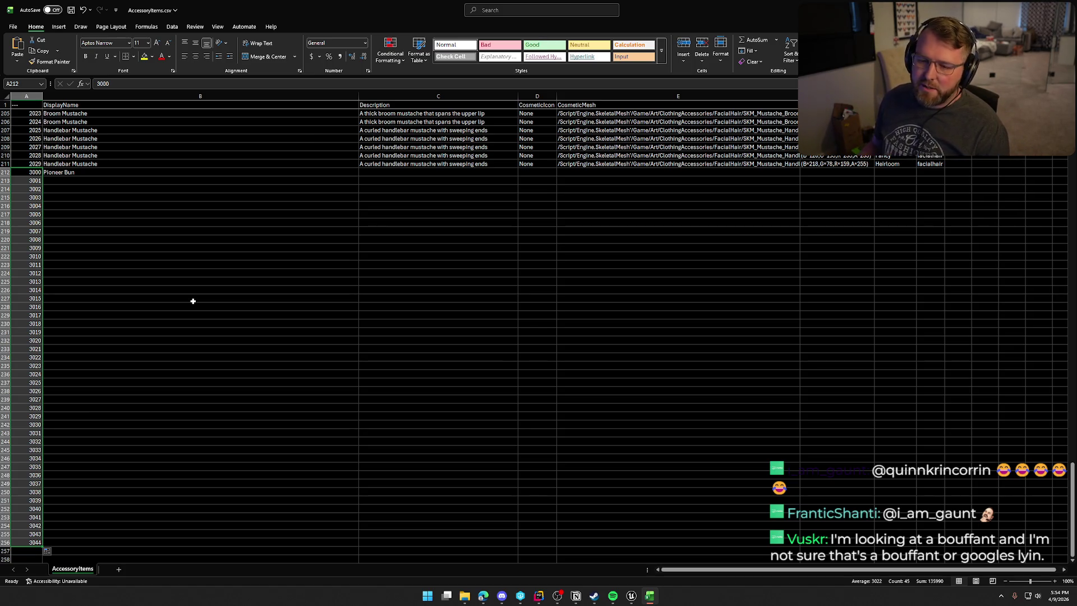
- Paste 'A simple, pinned-up hairstyle with gentle volume' as Pioneer Bun's description in C212
{"action": "left_click", "coordinate": [73, 182]}
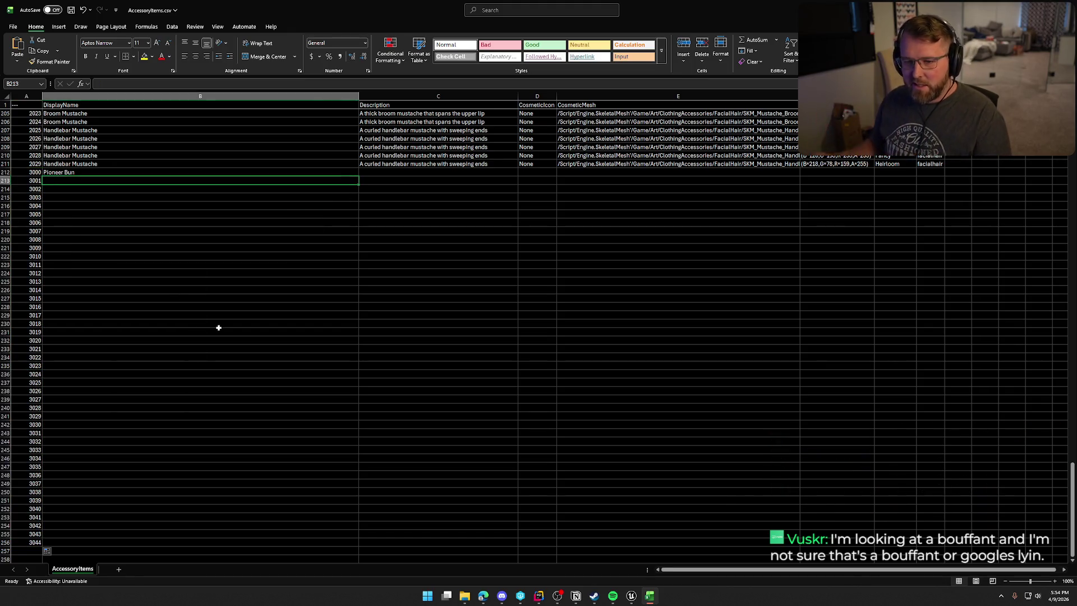
{"action": "left_click", "coordinate": [400, 172]}
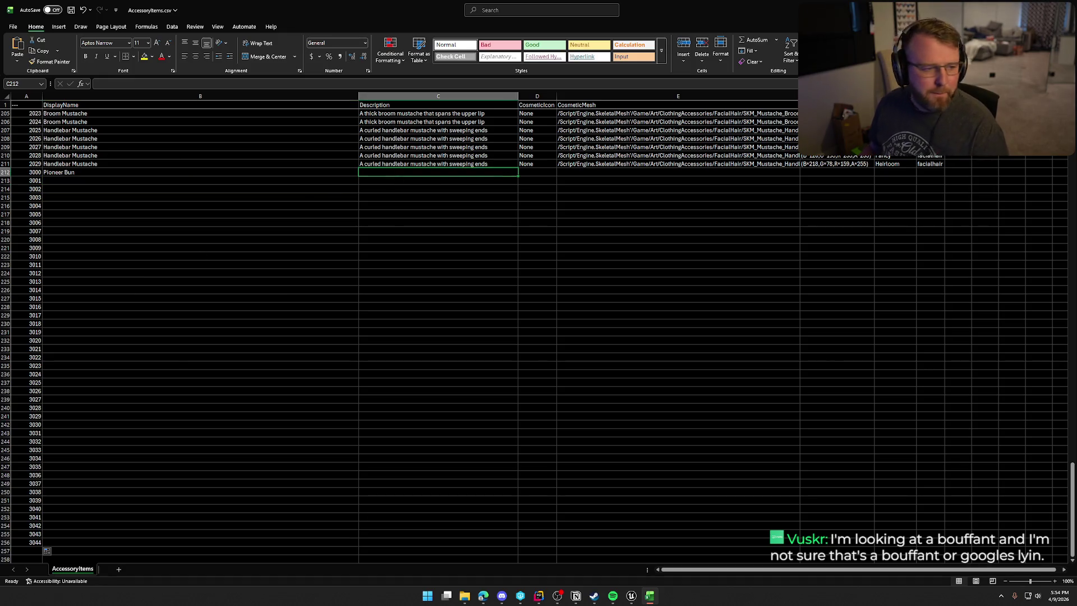
{"action": "key", "text": "alt+Tab"}
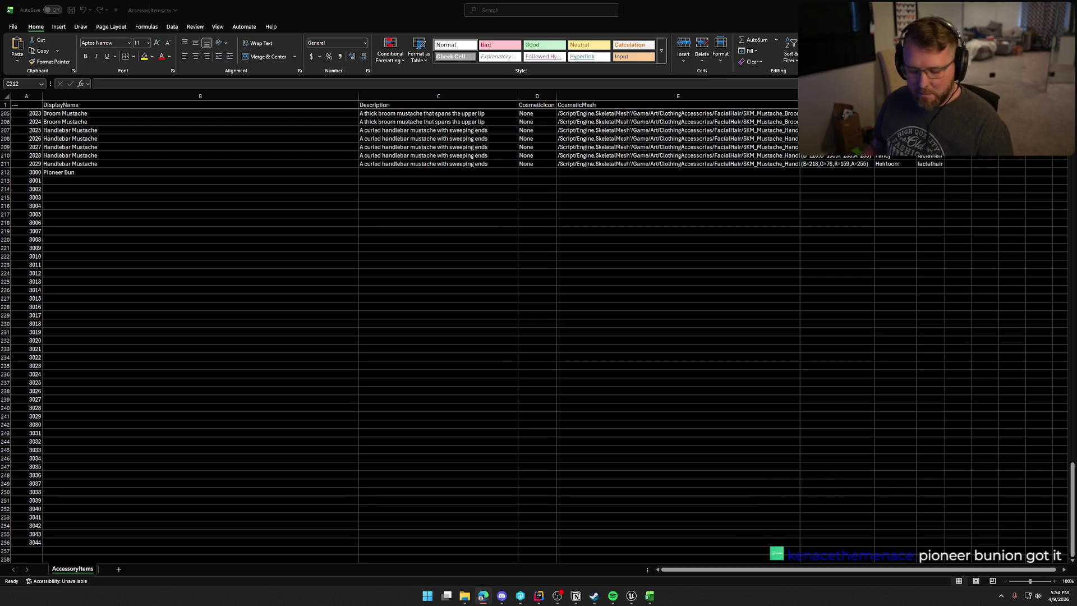
{"action": "left_click", "coordinate": [428, 172]}
{"action": "type", "text": "A simple, pinned-up hairstyle with gentle volume"}
- Fill None down the CosmeticIcon column for rows 3000–3044
{"action": "left_click", "coordinate": [537, 164]}
{"action": "mouse_move", "coordinate": [556, 168]}
{"action": "left_mouse_down"}
{"action": "mouse_move", "coordinate": [567, 217]}
{"action": "mouse_move", "coordinate": [561, 543]}
{"action": "left_mouse_up"}
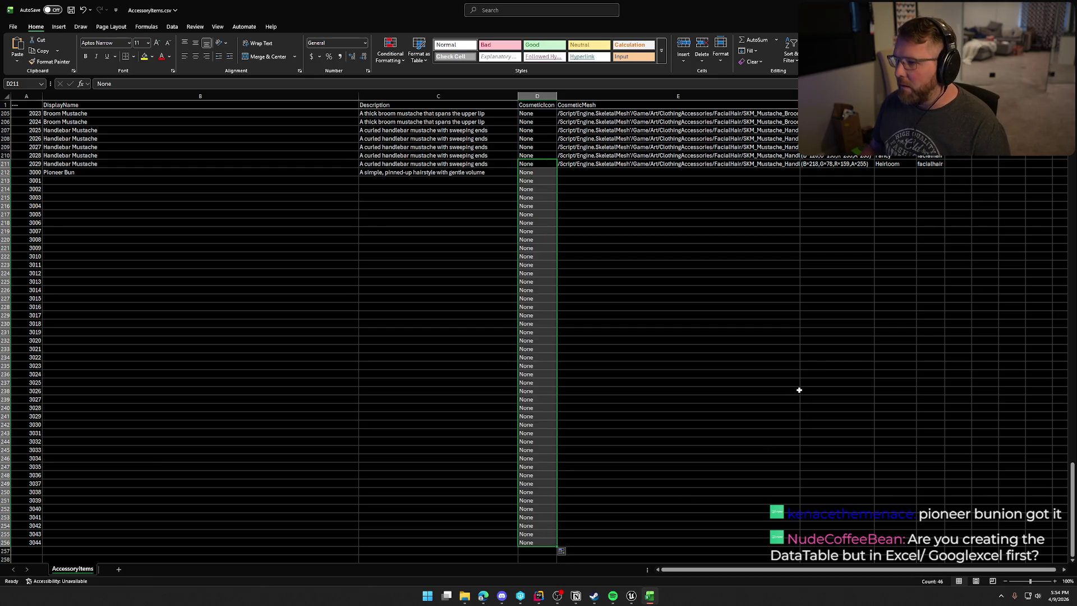
{"action": "scroll", "coordinate": [826, 274], "scroll_direction": "up", "scroll_amount": 4}
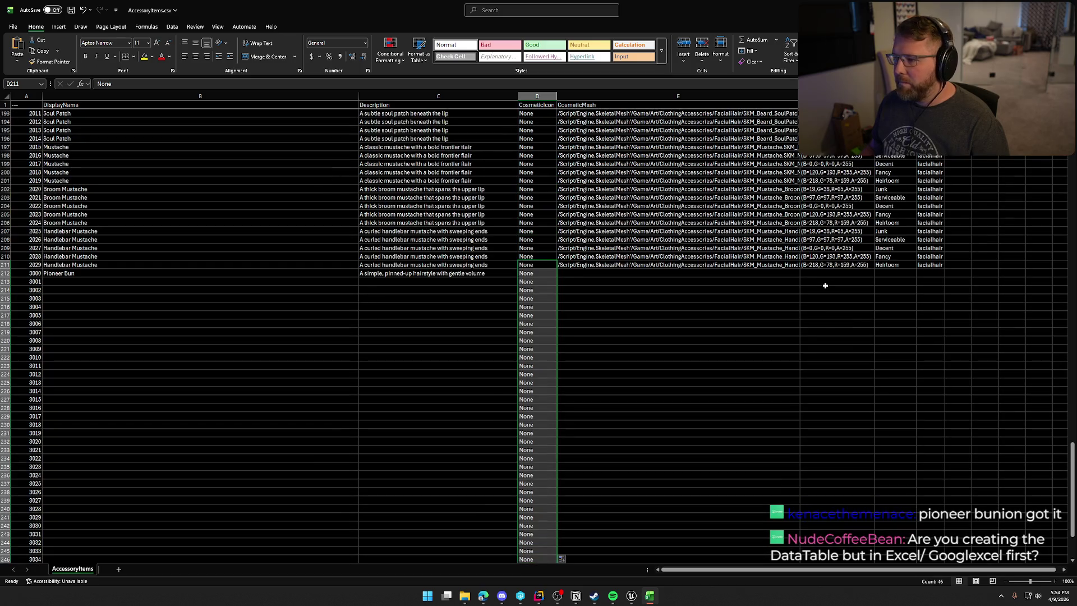
{"action": "left_click", "coordinate": [6, 231]}
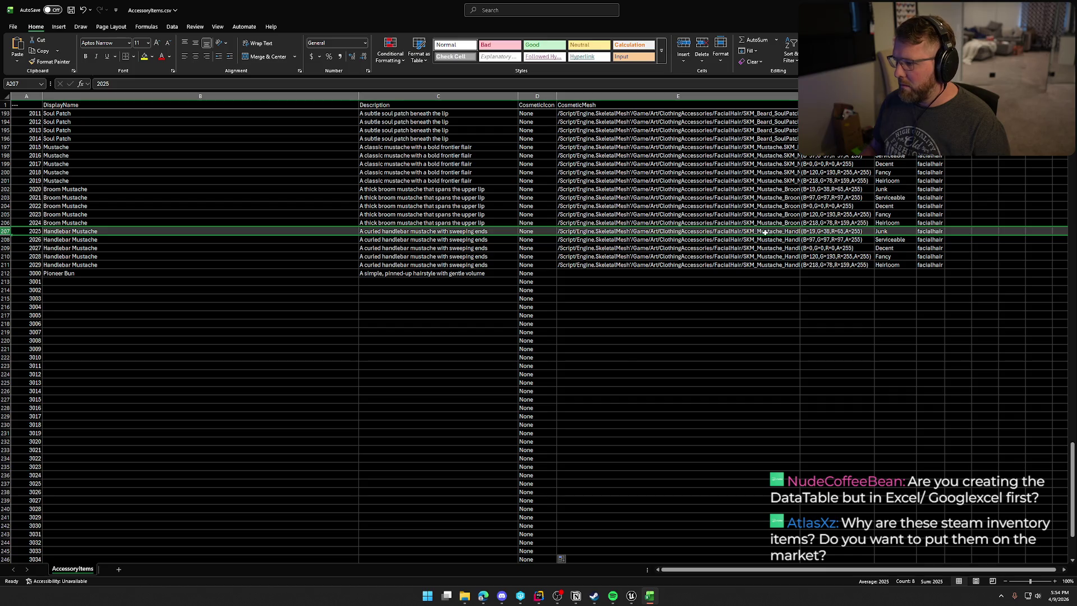
{"action": "left_click", "coordinate": [828, 231]}
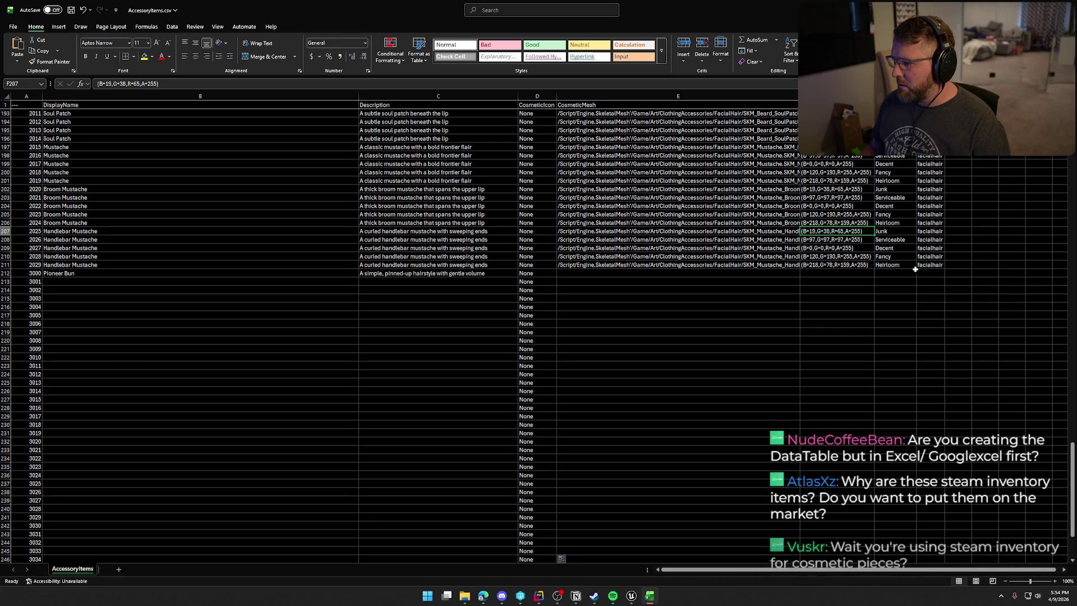
- Copy the five colour/rarity pairs F207:G211 and paste them repeatedly down F212:G256
{"action": "left_click", "coordinate": [892, 268], "text": "shift"}
{"action": "key", "text": "ctrl+c"}
{"action": "left_click", "coordinate": [836, 273]}
{"action": "scroll", "coordinate": [932, 361], "scroll_direction": "down", "scroll_amount": 4}
{"action": "key", "text": "ctrl+v"}
{"action": "left_click", "coordinate": [826, 214]}
{"action": "key", "text": "ctrl+v"}
{"action": "left_click", "coordinate": [820, 258]}
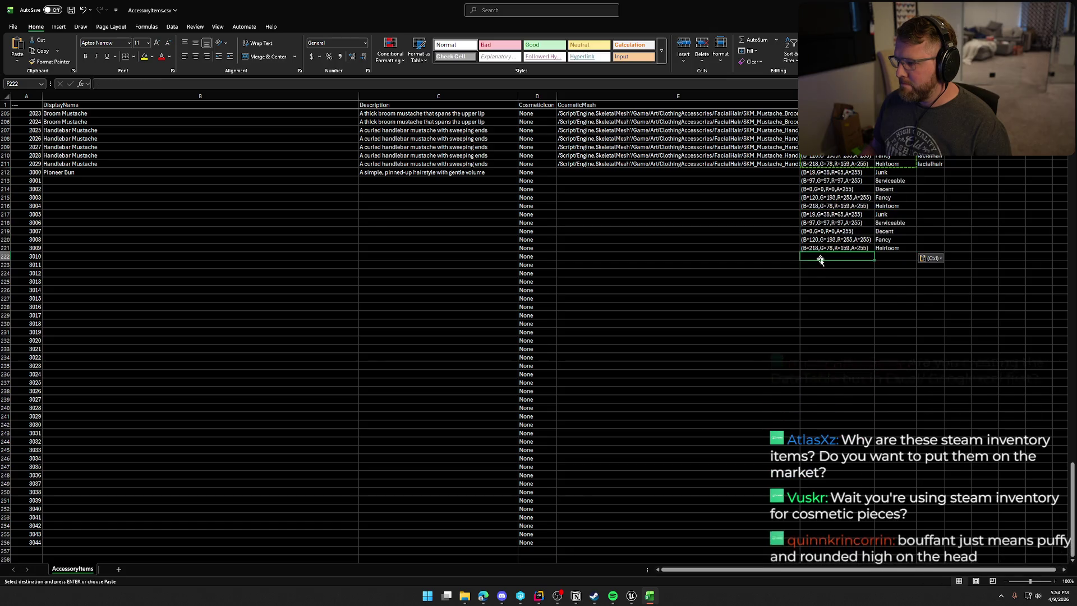
{"action": "key", "text": "ctrl+v"}
{"action": "left_click", "coordinate": [820, 299]}
{"action": "key", "text": "ctrl+v"}
{"action": "left_click", "coordinate": [819, 340]}
{"action": "key", "text": "ctrl+v"}
{"action": "left_click", "coordinate": [821, 382]}
{"action": "key", "text": "ctrl+v"}
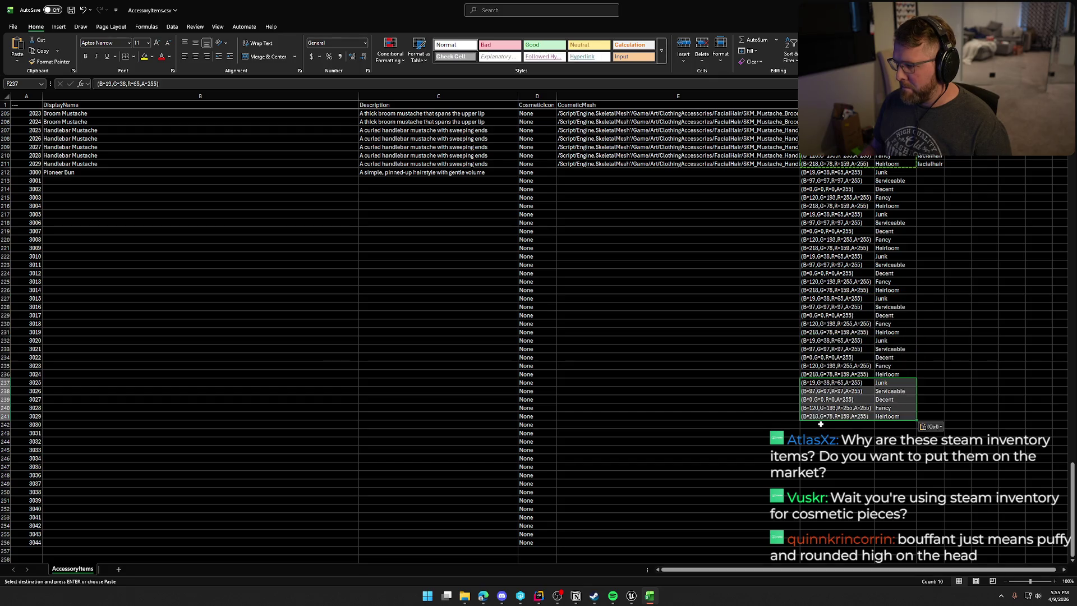
{"action": "left_click", "coordinate": [821, 424]}
{"action": "key", "text": "ctrl+v"}
{"action": "left_click", "coordinate": [823, 466]}
{"action": "key", "text": "ctrl+v"}
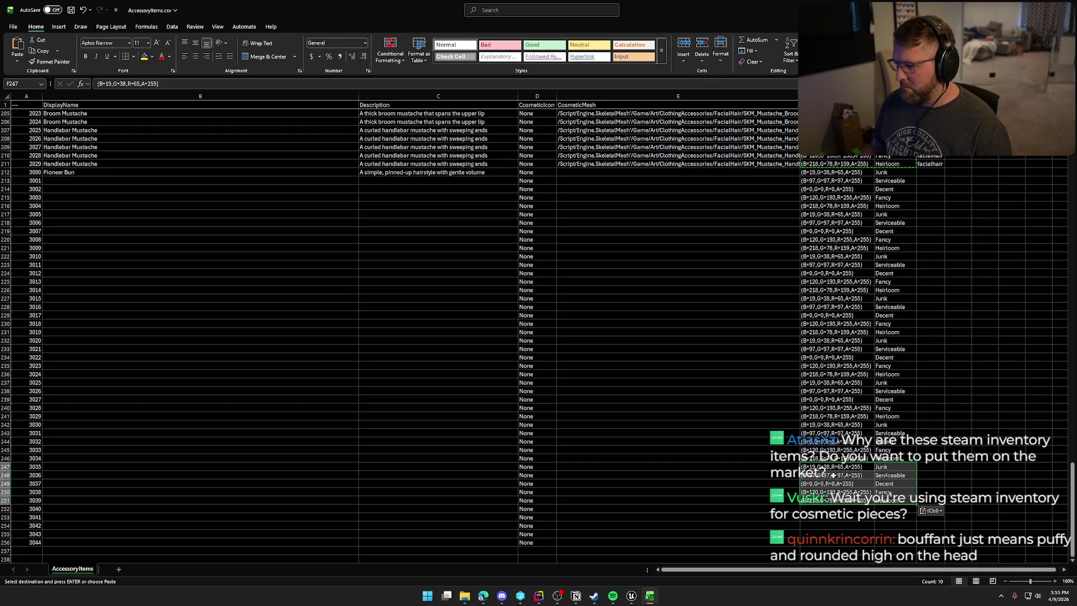
{"action": "left_click", "coordinate": [844, 509]}
{"action": "key", "text": "ctrl+v"}
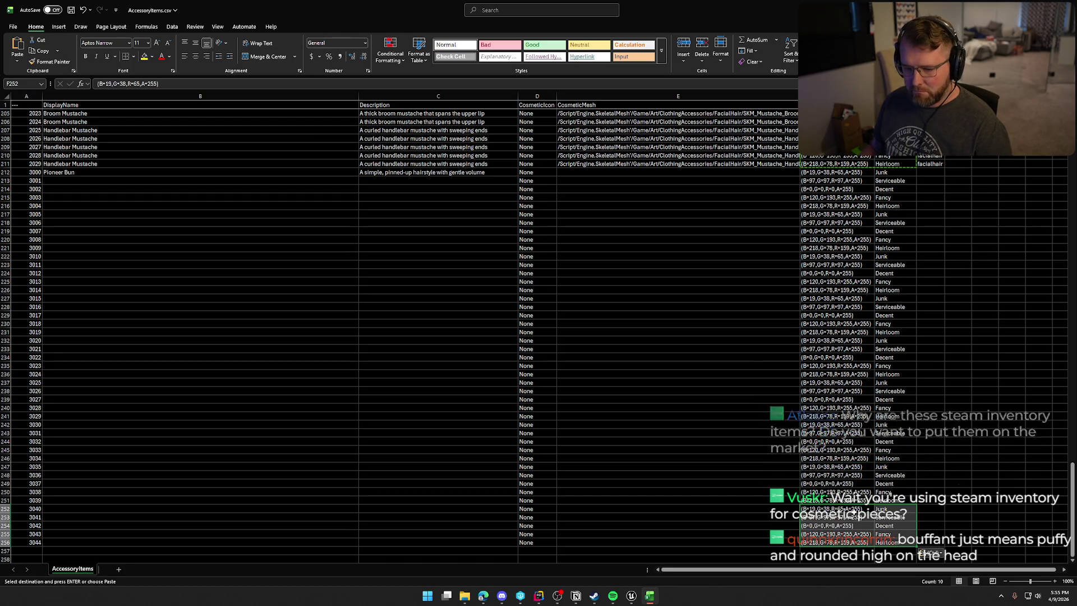
- Enter 'hair' as Pioneer Bun's category in H212
{"action": "left_click", "coordinate": [930, 172]}
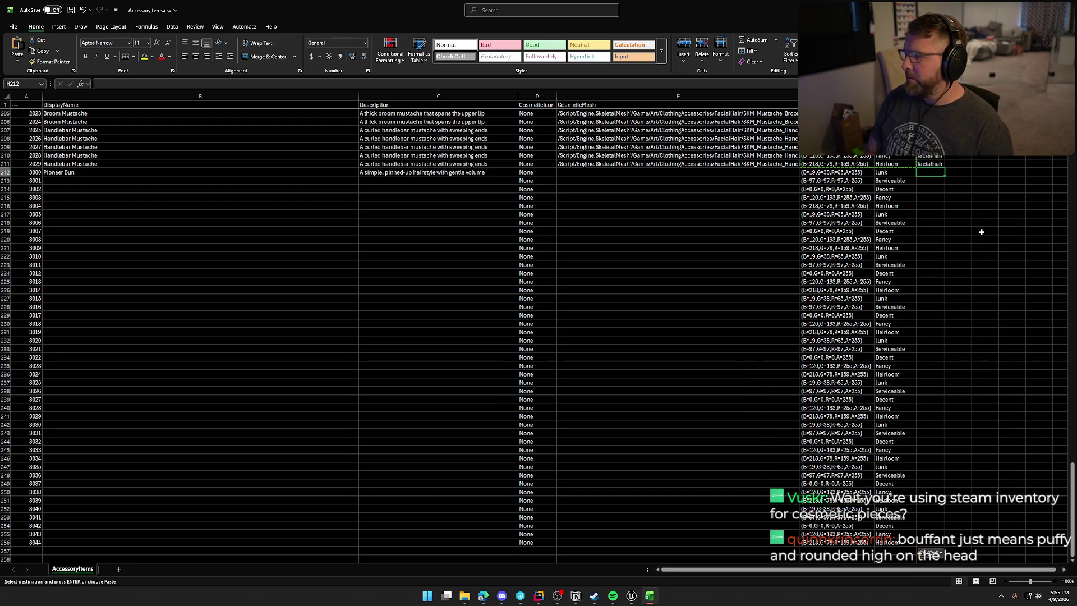
{"action": "type", "text": "hair"}
{"action": "key", "text": "ctrl+Return"}
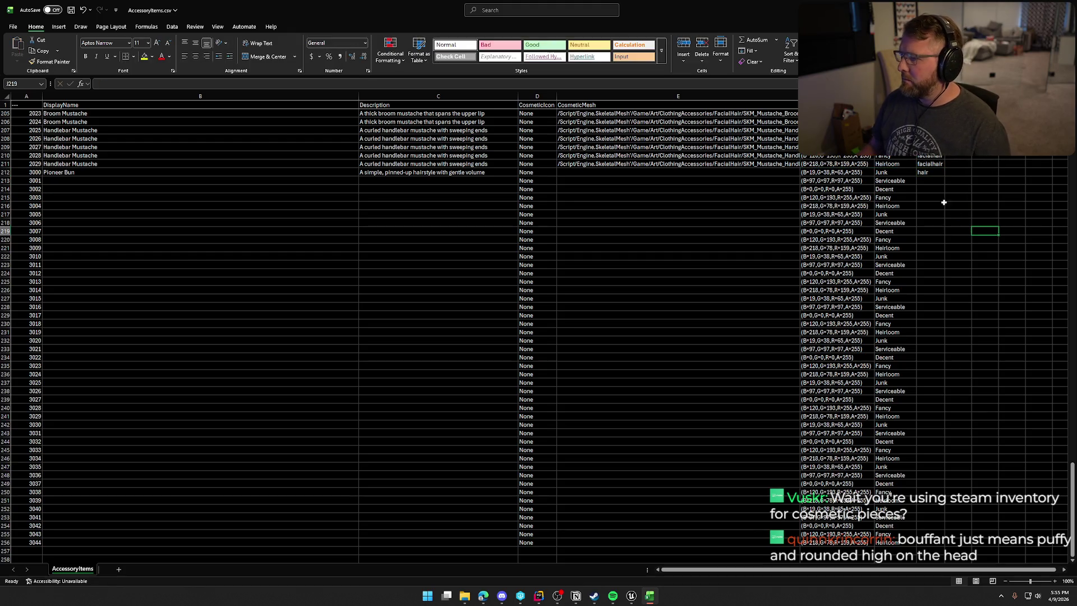
- Fill 'hair' down the category column to row 256, then select the Pioneer Bun name cell B212
{"action": "left_click_drag", "start_coordinate": [945, 176], "coordinate": [944, 545]}
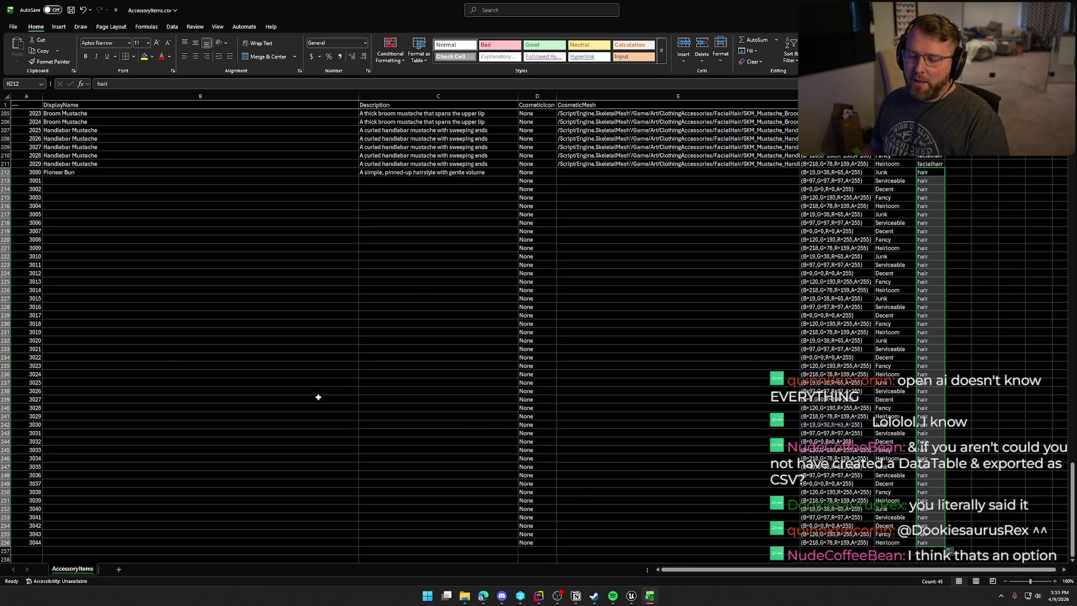
{"action": "left_click", "coordinate": [73, 182]}
{"action": "left_click", "coordinate": [90, 171]}
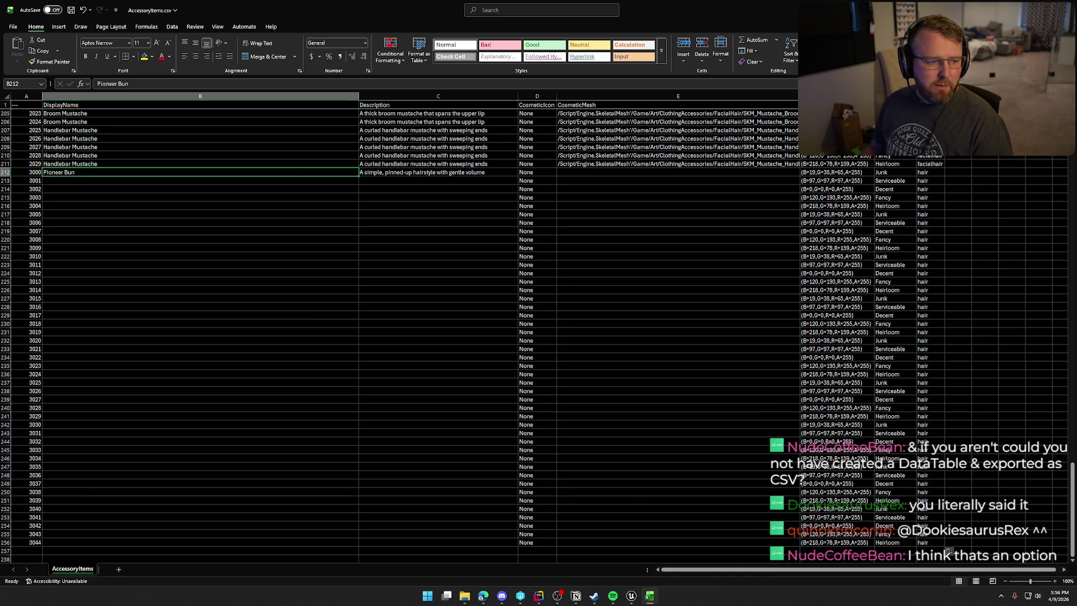
{"action": "key", "text": "alt+Tab"}
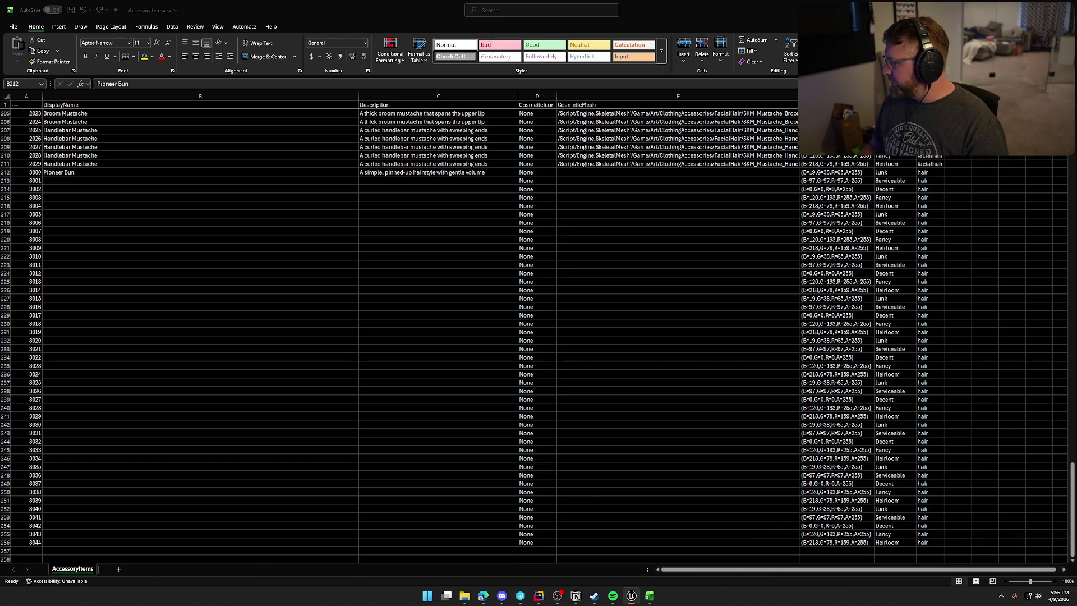
- Paste the SK_PioneerBun mesh path into E212 and copy B212:E212 down through row 216
{"action": "key", "text": "Right"}
{"action": "key", "text": "Right"}
{"action": "key", "text": "Right"}
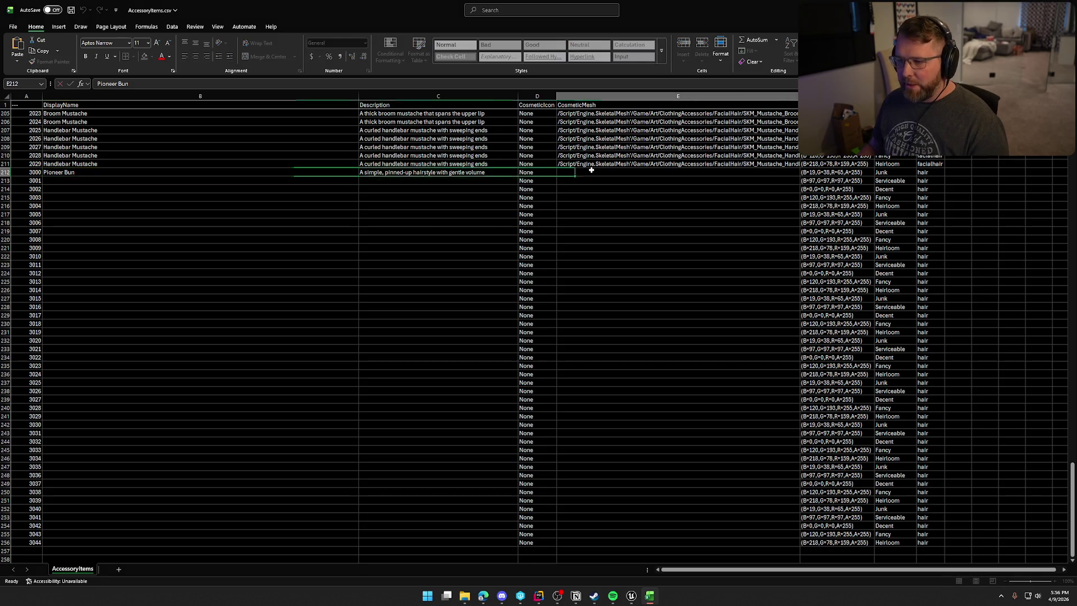
{"action": "key", "text": "ctrl+v"}
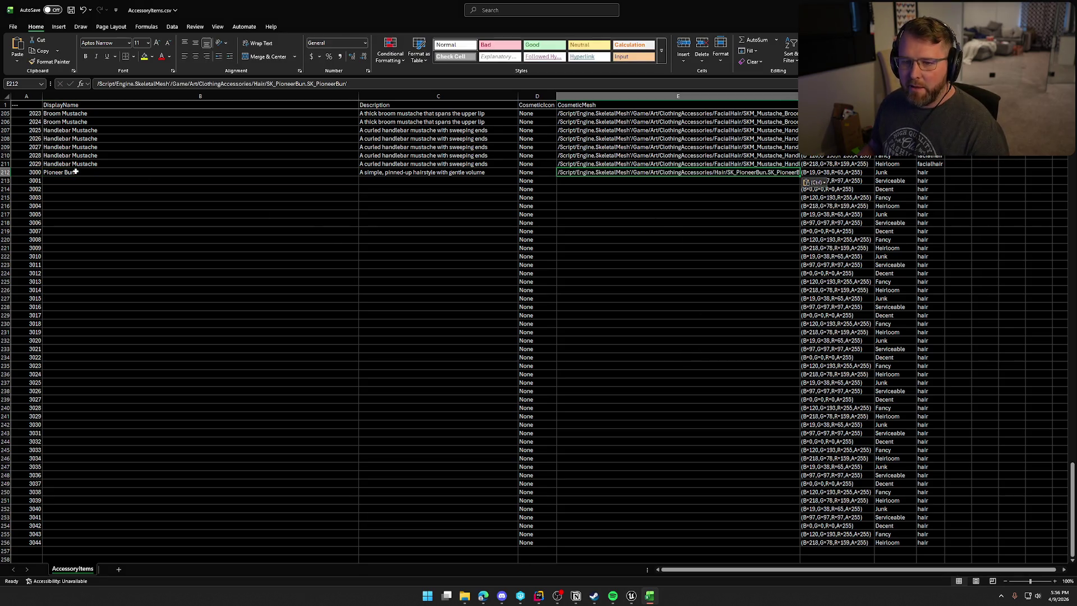
{"action": "left_click", "coordinate": [77, 171]}
{"action": "left_click", "coordinate": [593, 174], "text": "shift"}
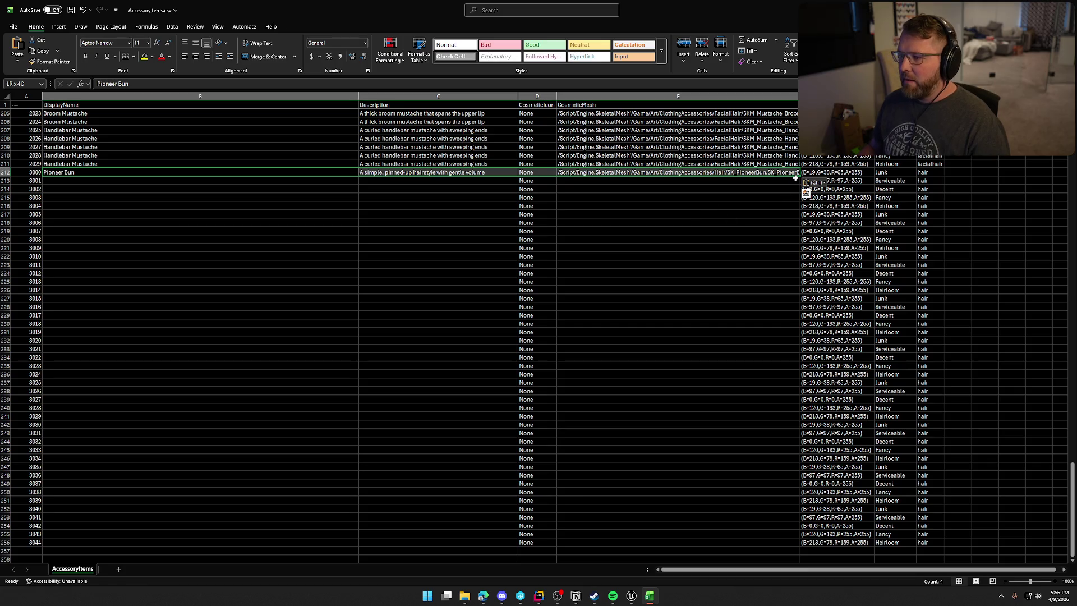
{"action": "left_click_drag", "start_coordinate": [800, 178], "coordinate": [799, 208]}
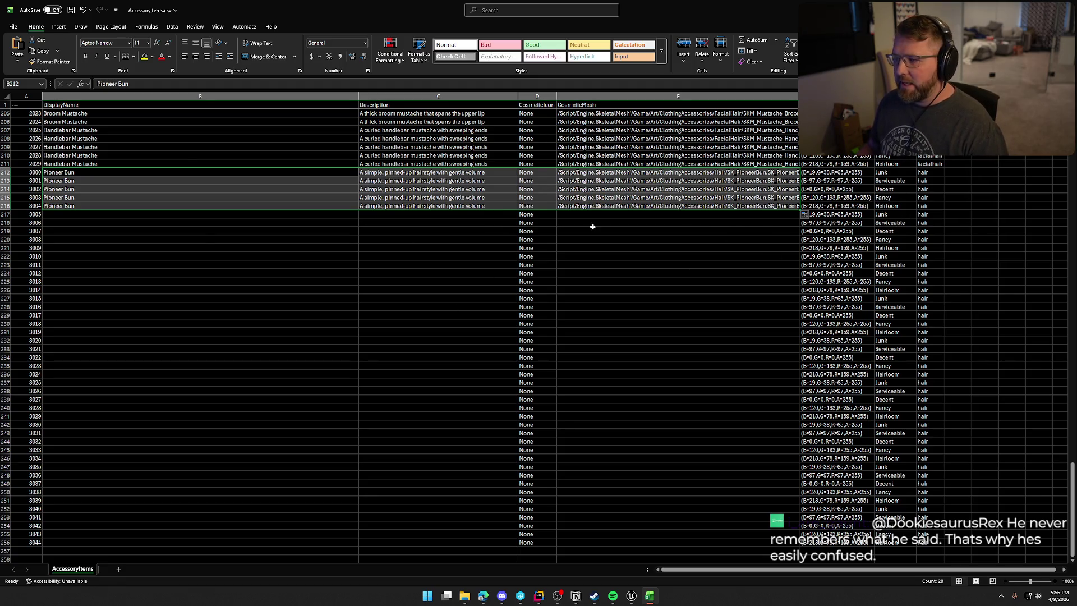
{"action": "left_click", "coordinate": [96, 215]}
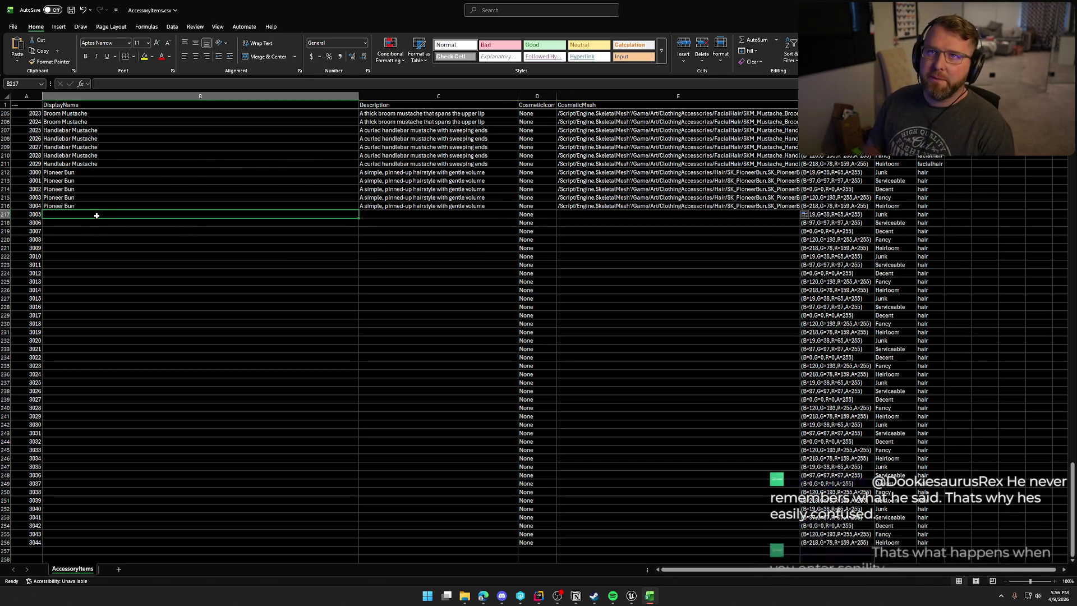